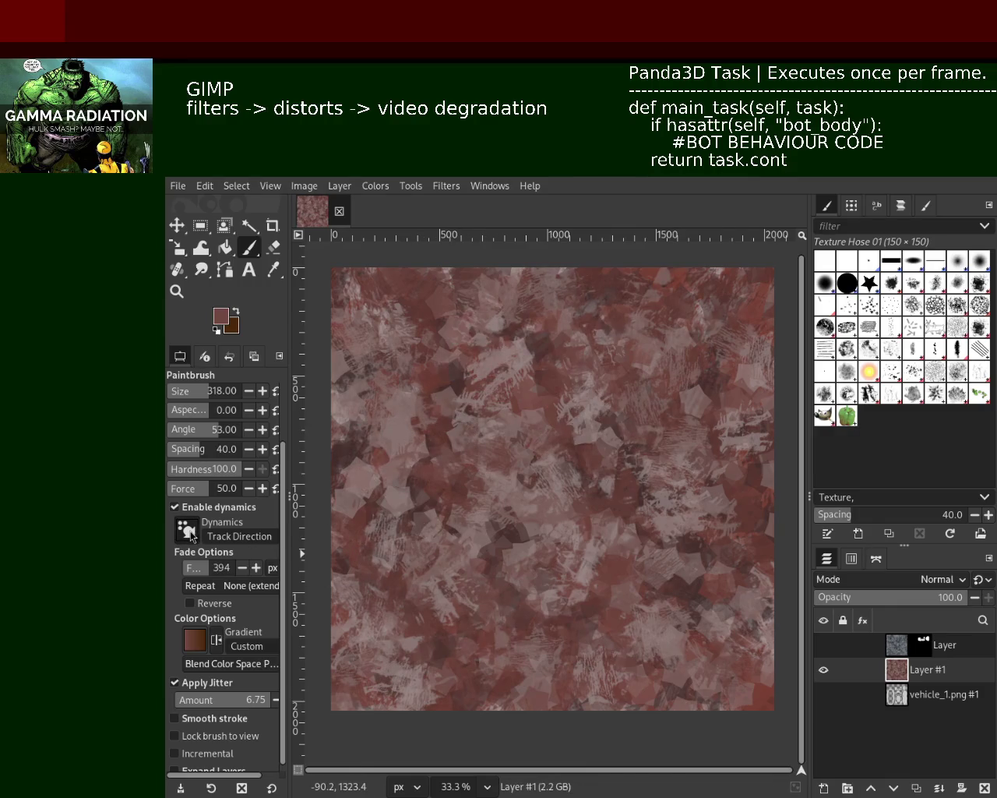
Choose the Splats 01 brush and enlarge it to size 632.
{"action": "left_click", "coordinate": [891, 371]}
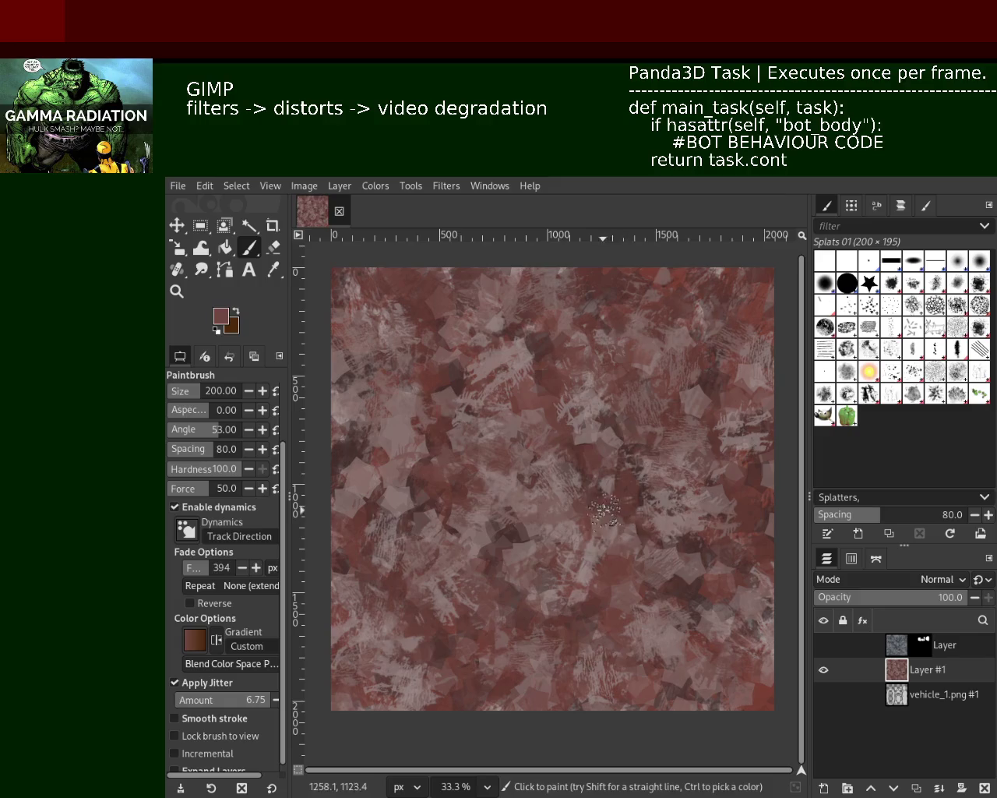
{"action": "left_click", "coordinate": [211, 390]}
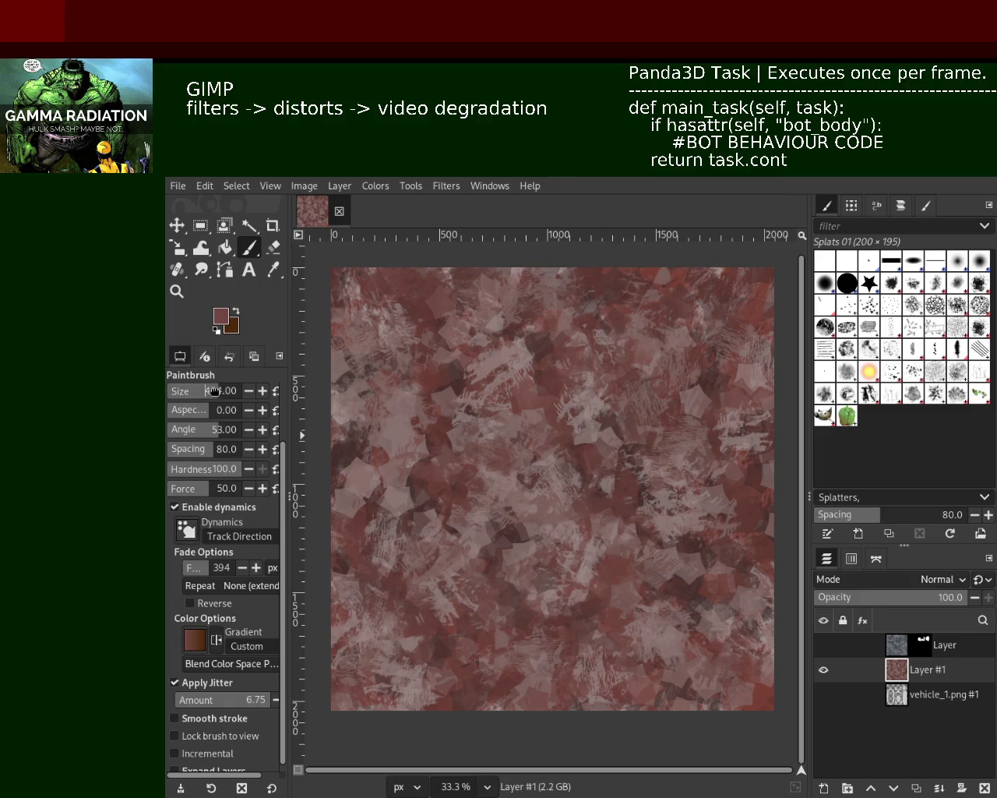
{"action": "left_click_drag", "start_coordinate": [214, 390], "coordinate": [226, 391]}
Scatter light splatter dabs across the lower texture, then sample a darker reddish brown and pick Texture Hose 03.
{"action": "left_click", "coordinate": [487, 425], "text": "ctrl"}
{"action": "mouse_move", "coordinate": [572, 480]}
{"action": "left_mouse_down"}
{"action": "mouse_move", "coordinate": [566, 700]}
{"action": "mouse_move", "coordinate": [678, 368]}
{"action": "mouse_move", "coordinate": [508, 500]}
{"action": "mouse_move", "coordinate": [420, 351]}
{"action": "mouse_move", "coordinate": [699, 417]}
{"action": "mouse_move", "coordinate": [670, 337]}
{"action": "left_mouse_up"}
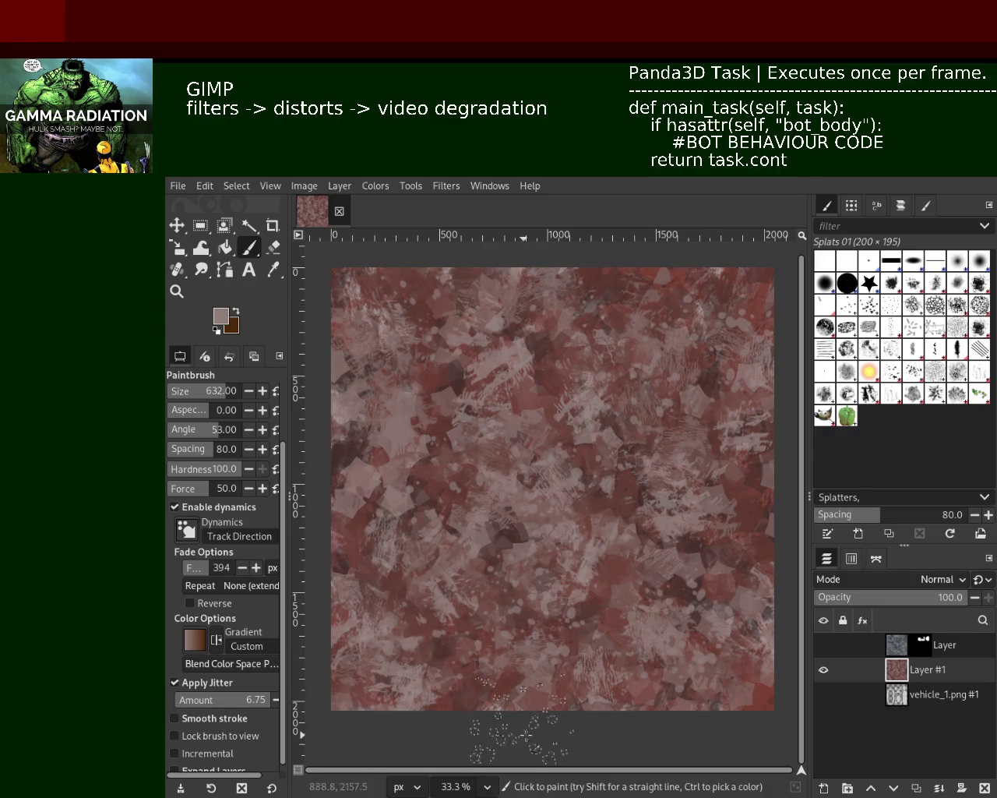
{"action": "left_click", "coordinate": [546, 421], "text": "ctrl"}
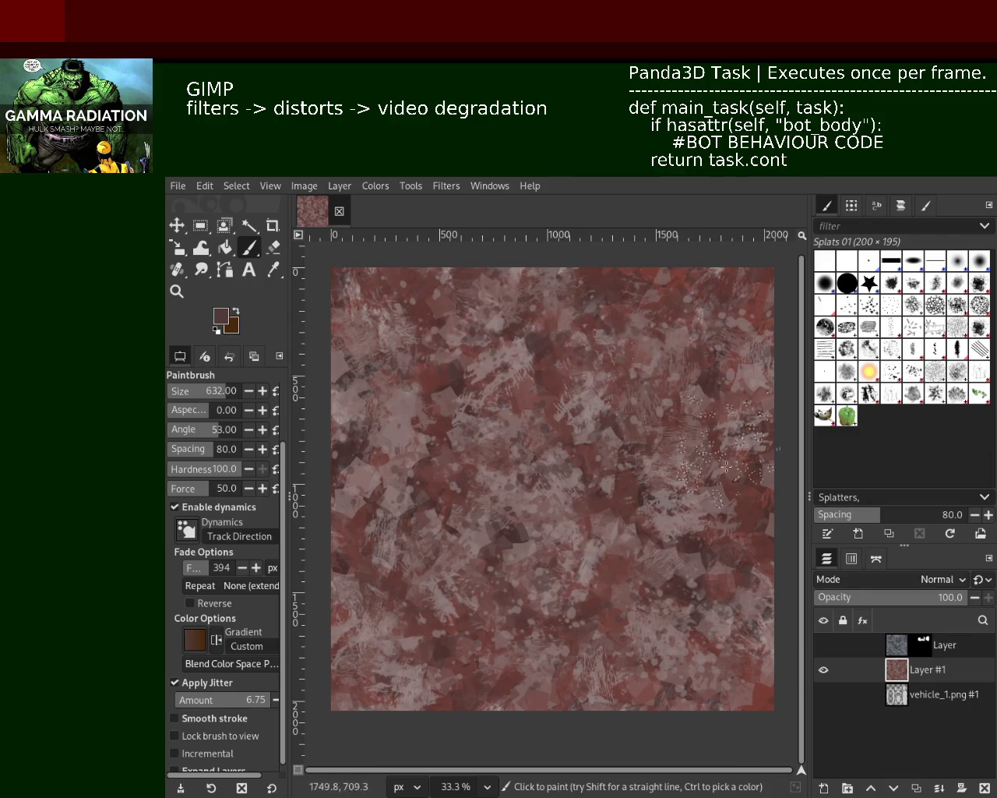
{"action": "left_click", "coordinate": [954, 381]}
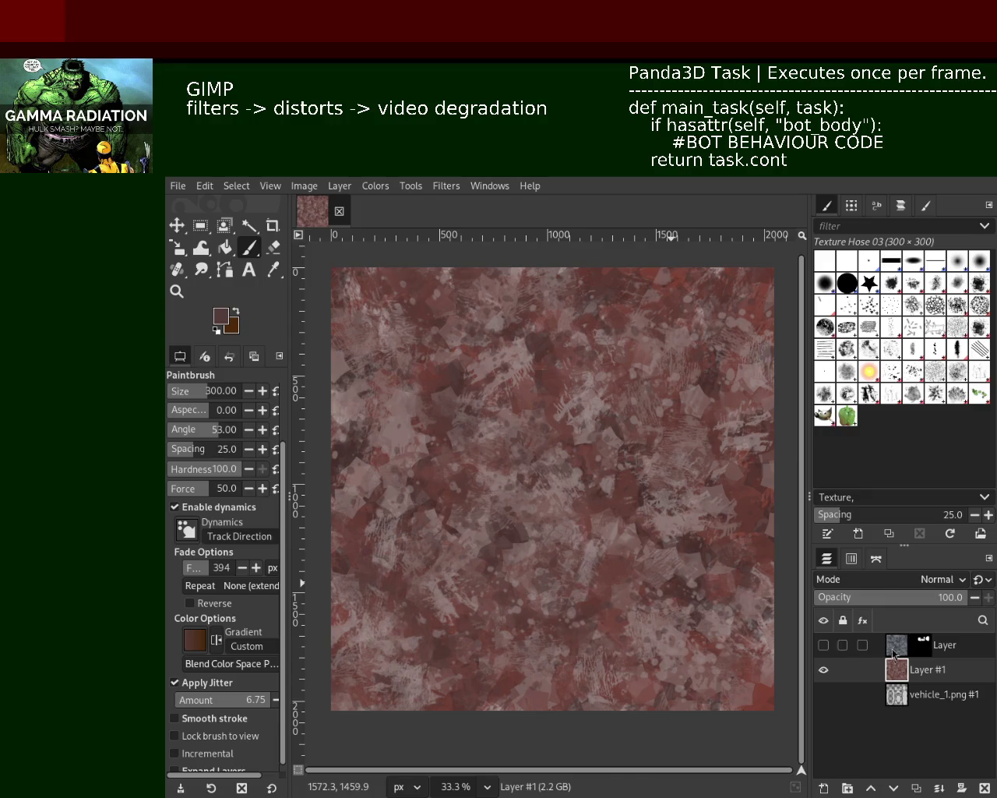
Hide the paint layers and Fuzzy Select the central UV piece on the vehicle_1.png layout.
{"action": "left_click", "coordinate": [822, 646]}
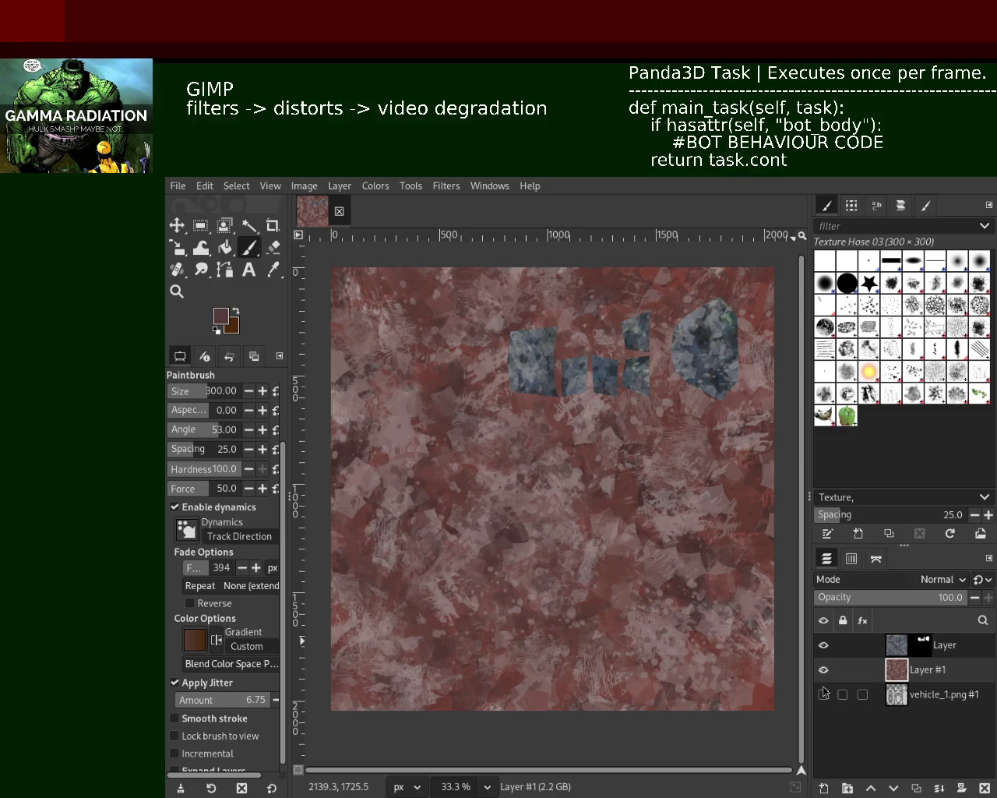
{"action": "left_click", "coordinate": [893, 703]}
{"action": "left_click", "coordinate": [822, 669]}
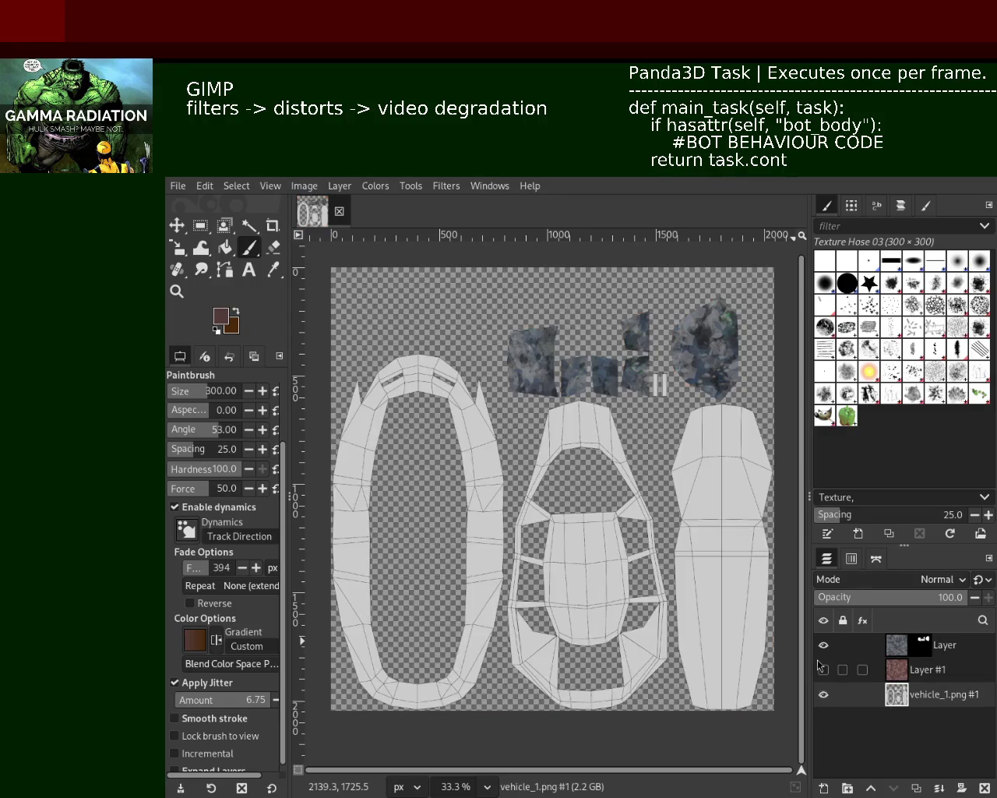
{"action": "left_click", "coordinate": [823, 645]}
{"action": "left_click", "coordinate": [249, 225]}
{"action": "left_click", "coordinate": [617, 614]}
Mask Layer #1 to the selected UV piece and show all layers again.
{"action": "left_click", "coordinate": [896, 672]}
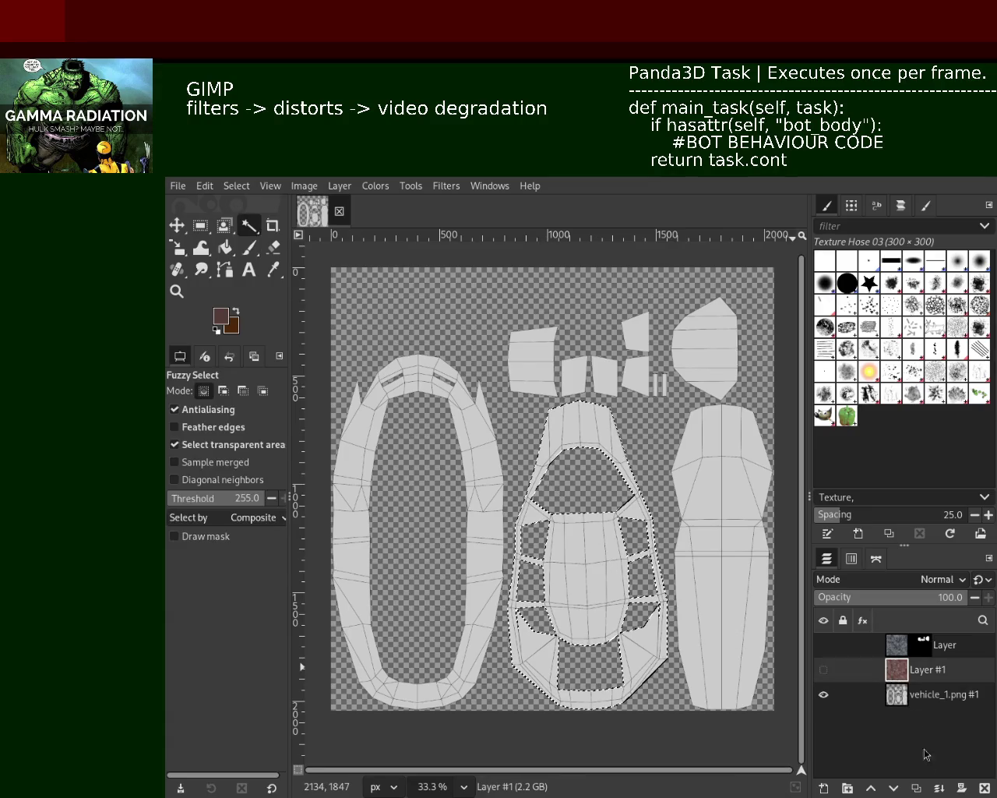
{"action": "left_click", "coordinate": [961, 787], "text": "shift"}
{"action": "left_click", "coordinate": [823, 669]}
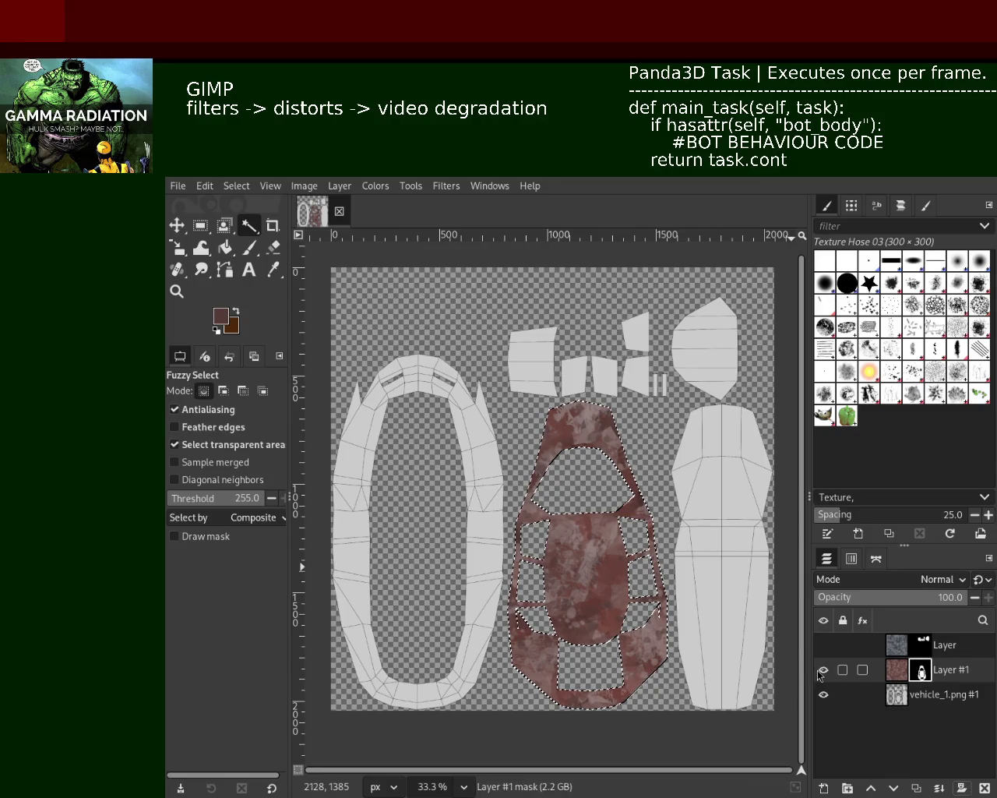
{"action": "left_click", "coordinate": [823, 645]}
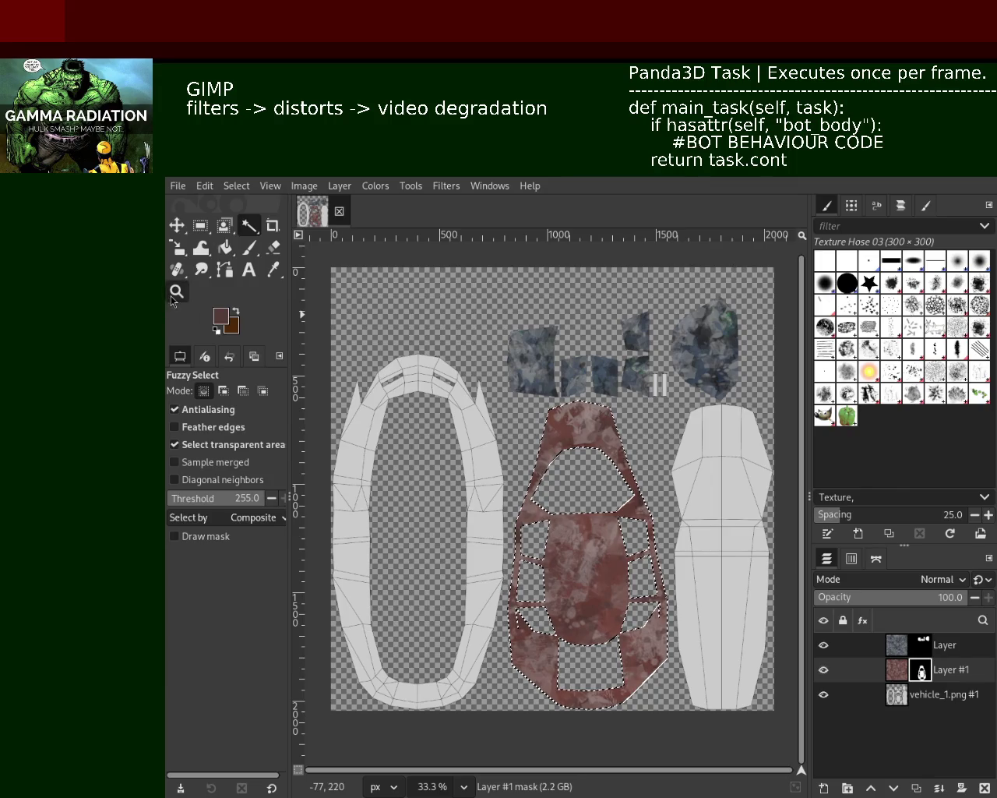
Zoom in to 50% on the central UV piece to inspect the masked texture.
{"action": "key", "text": "z"}
{"action": "left_click", "coordinate": [477, 464]}
{"action": "left_click", "coordinate": [477, 464]}
{"action": "key", "text": "shift+ctrl+j"}
{"action": "left_click", "coordinate": [497, 491]}
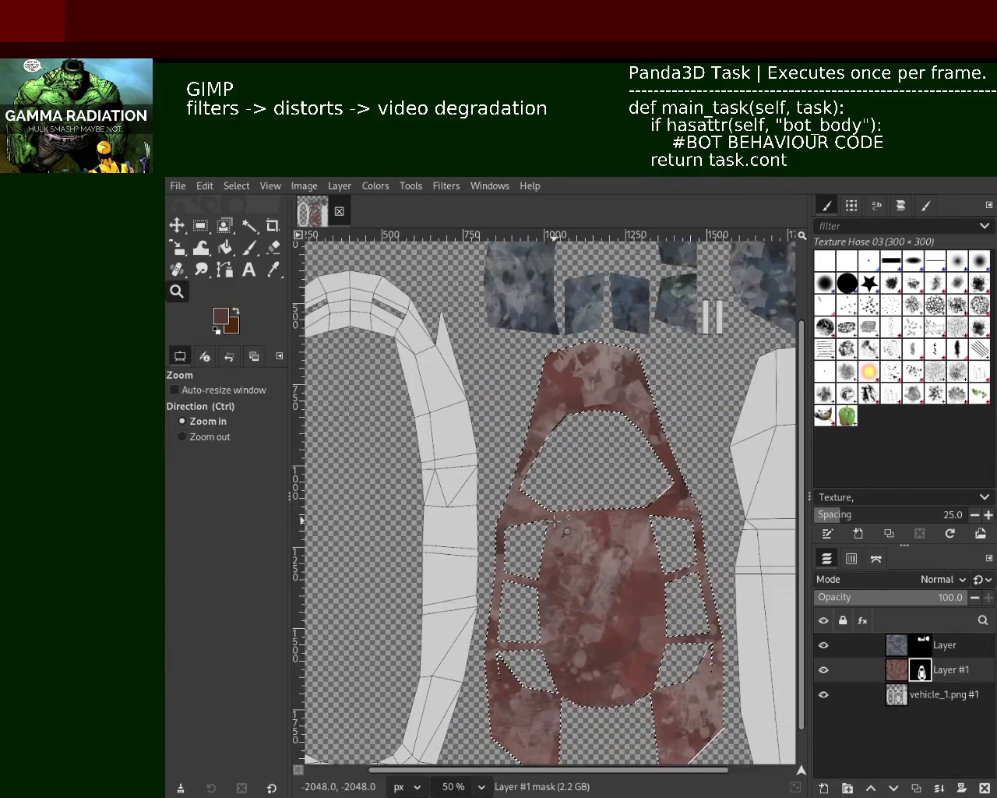
{"action": "left_click", "coordinate": [497, 491]}
{"action": "left_click", "coordinate": [498, 491], "text": "ctrl"}
{"action": "left_click", "coordinate": [688, 587], "text": "ctrl"}
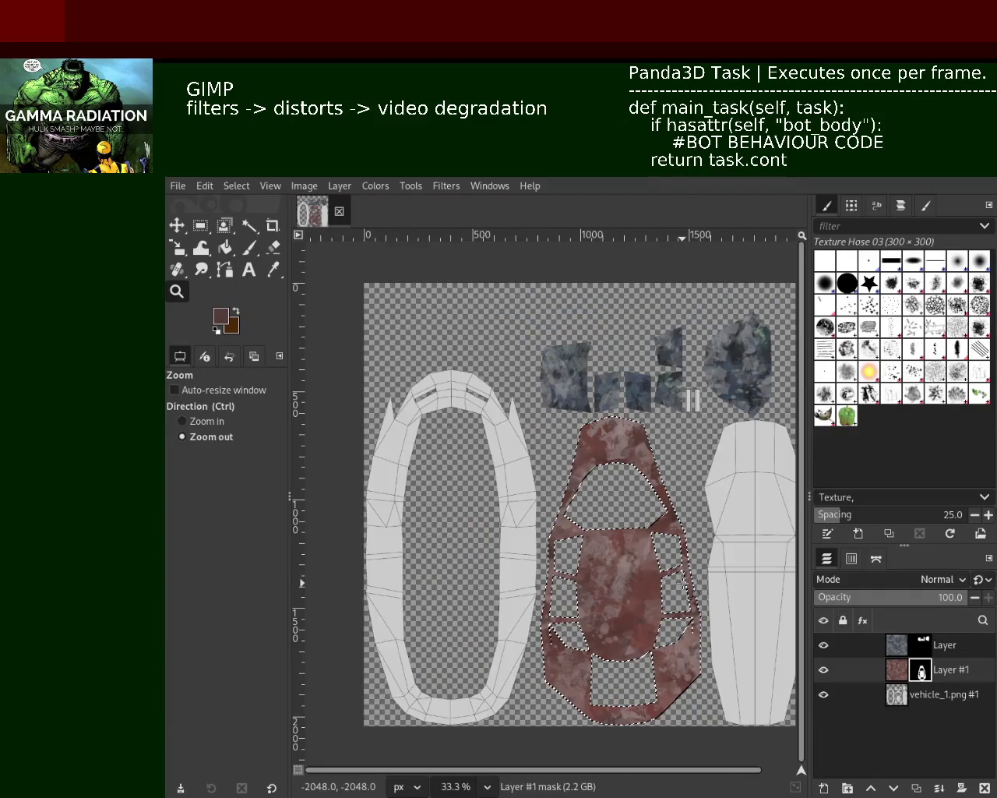
{"action": "left_click", "coordinate": [717, 518], "text": "ctrl"}
{"action": "left_click", "coordinate": [628, 565]}
{"action": "left_click", "coordinate": [631, 530], "text": "ctrl"}
{"action": "left_click", "coordinate": [635, 483], "text": "ctrl"}
{"action": "left_click", "coordinate": [639, 443]}
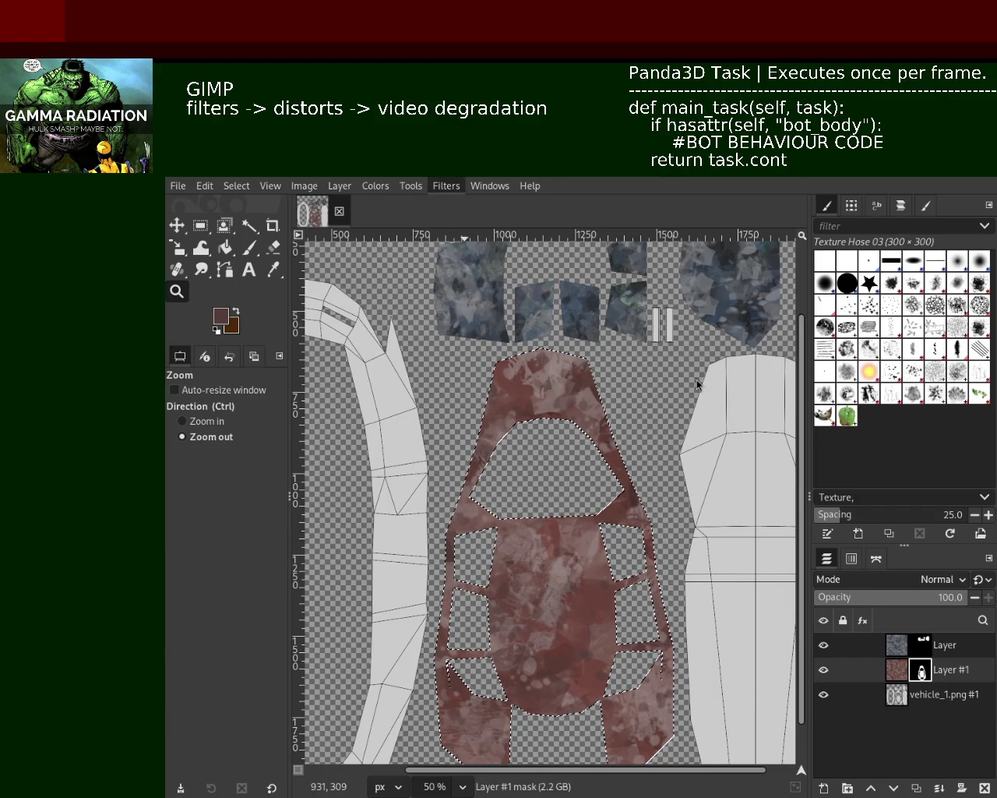
Apply Video Degradation to Layer #1 and target the layer's pixels rather than its mask.
{"action": "key", "text": "ctrl+f"}
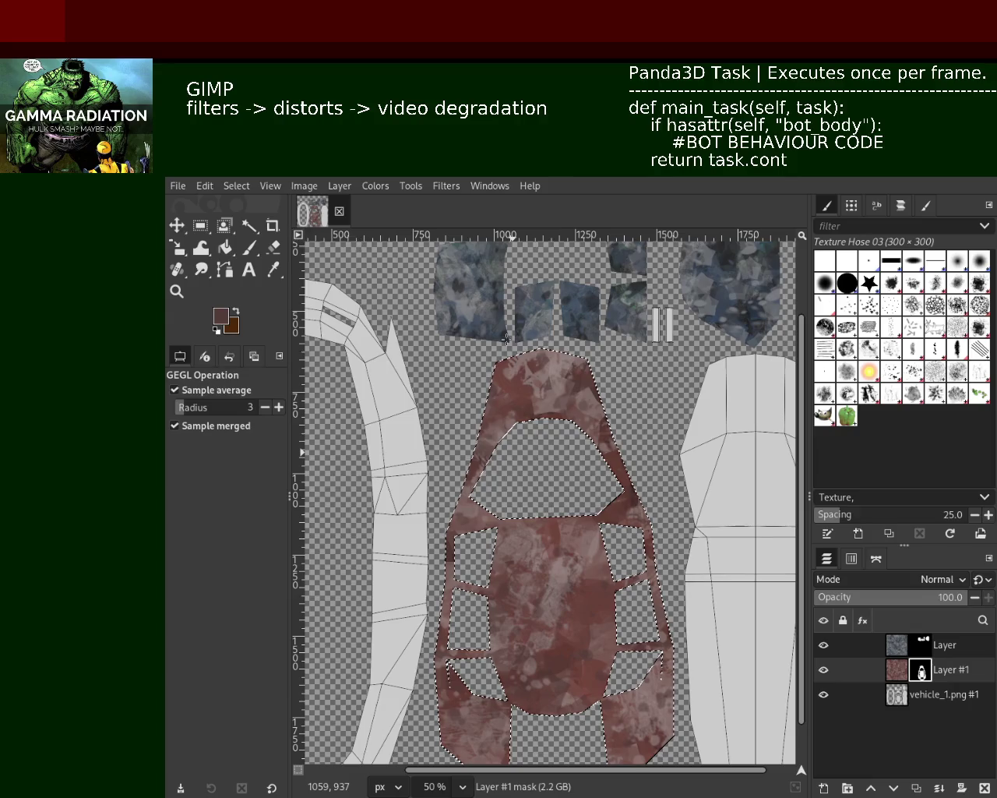
{"action": "left_click", "coordinate": [897, 669]}
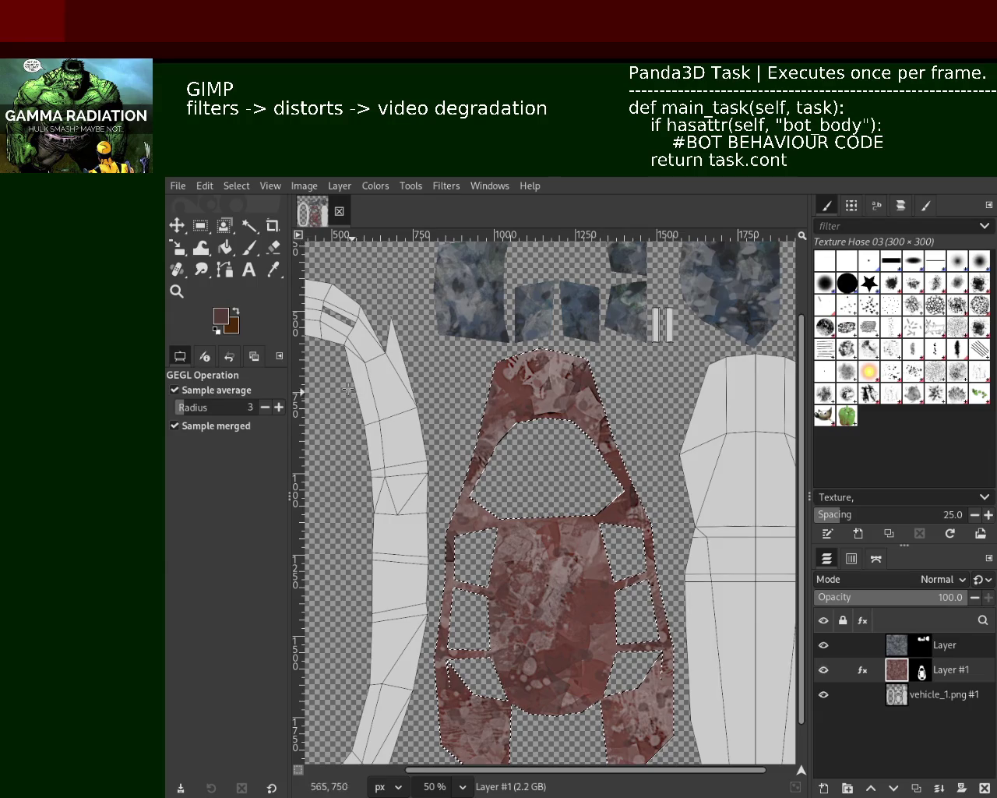
{"action": "left_click", "coordinate": [177, 291]}
{"action": "left_click", "coordinate": [518, 407]}
{"action": "scroll", "coordinate": [518, 406], "scroll_direction": "down", "scroll_amount": 3}
{"action": "left_click", "coordinate": [519, 406]}
{"action": "scroll", "coordinate": [519, 406], "scroll_direction": "up", "scroll_amount": 1}
{"action": "scroll", "coordinate": [520, 406], "scroll_direction": "down", "scroll_amount": 2}
{"action": "scroll", "coordinate": [520, 406], "scroll_direction": "up", "scroll_amount": 2}
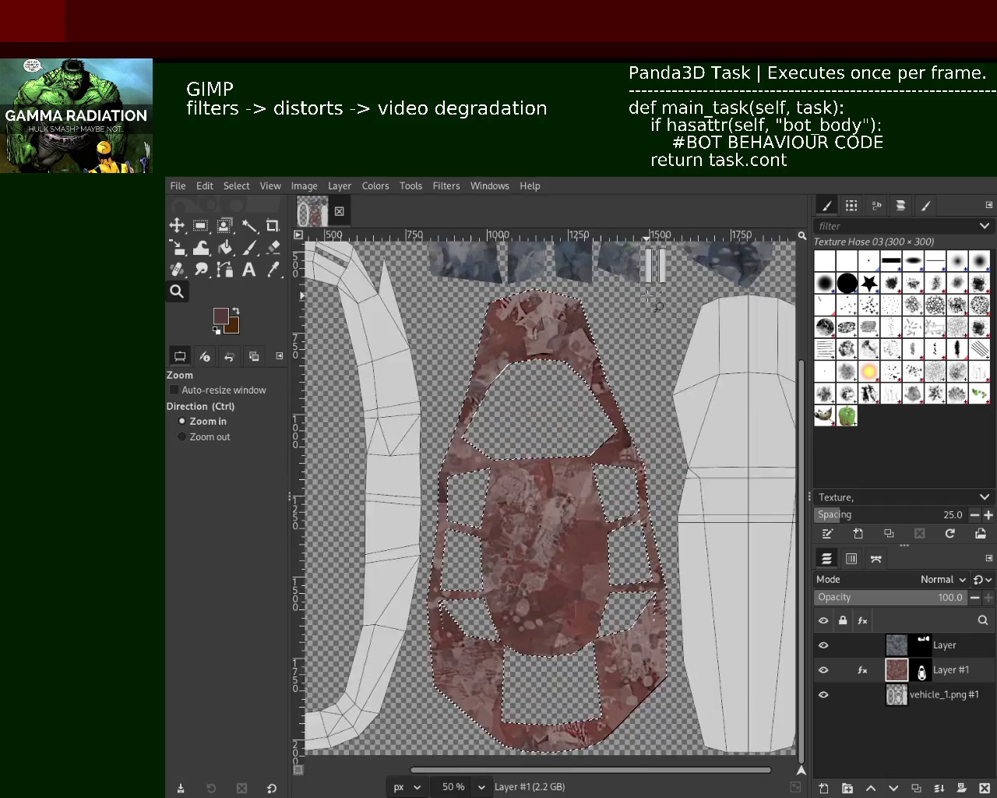
{"action": "scroll", "coordinate": [658, 425], "scroll_direction": "up", "scroll_amount": 1}
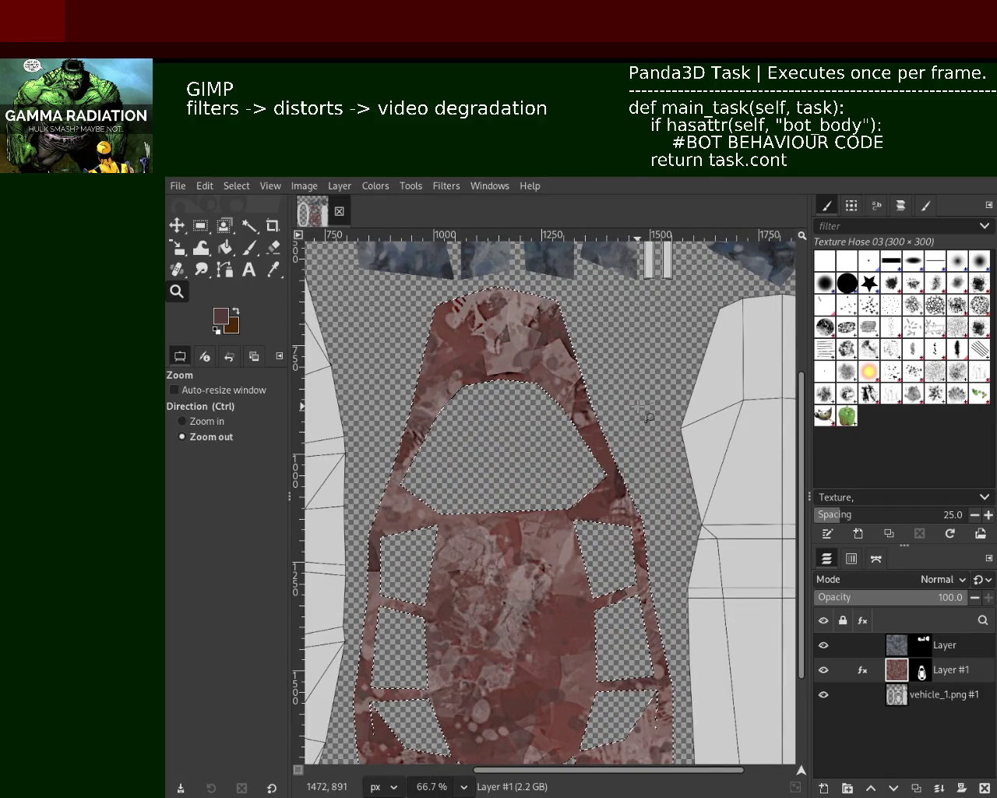
{"action": "scroll", "coordinate": [601, 500], "scroll_direction": "down", "scroll_amount": 1}
{"action": "scroll", "coordinate": [577, 598], "scroll_direction": "up", "scroll_amount": 1}
{"action": "scroll", "coordinate": [558, 596], "scroll_direction": "down", "scroll_amount": 1}
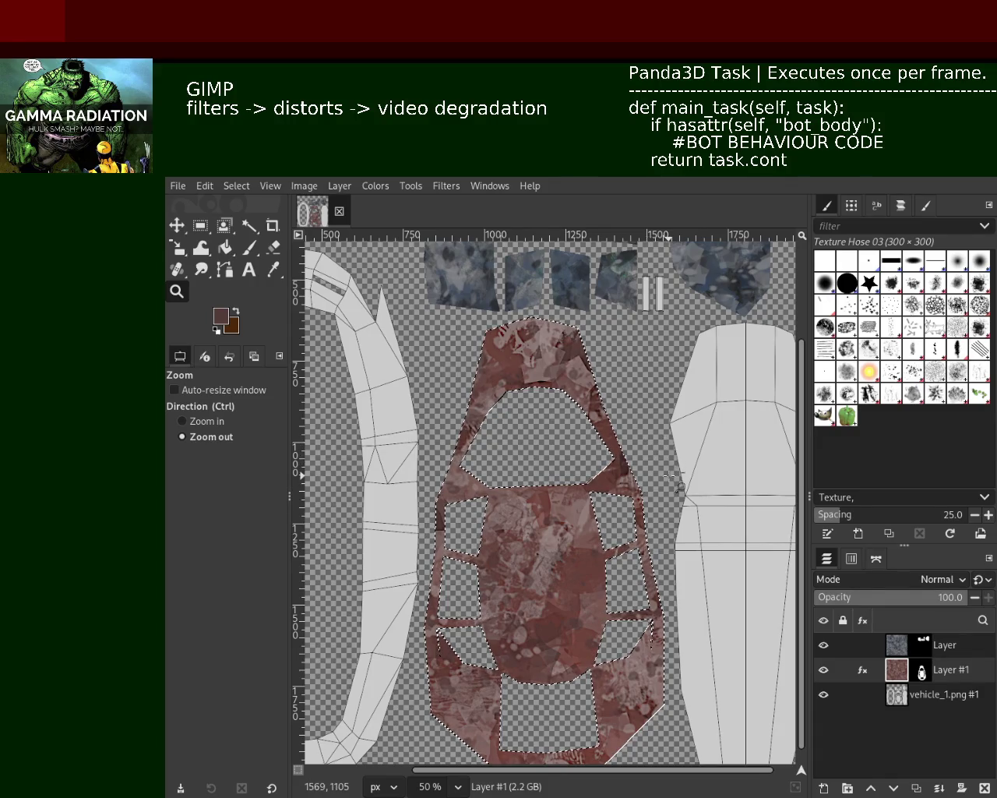
{"action": "left_click", "coordinate": [865, 675]}
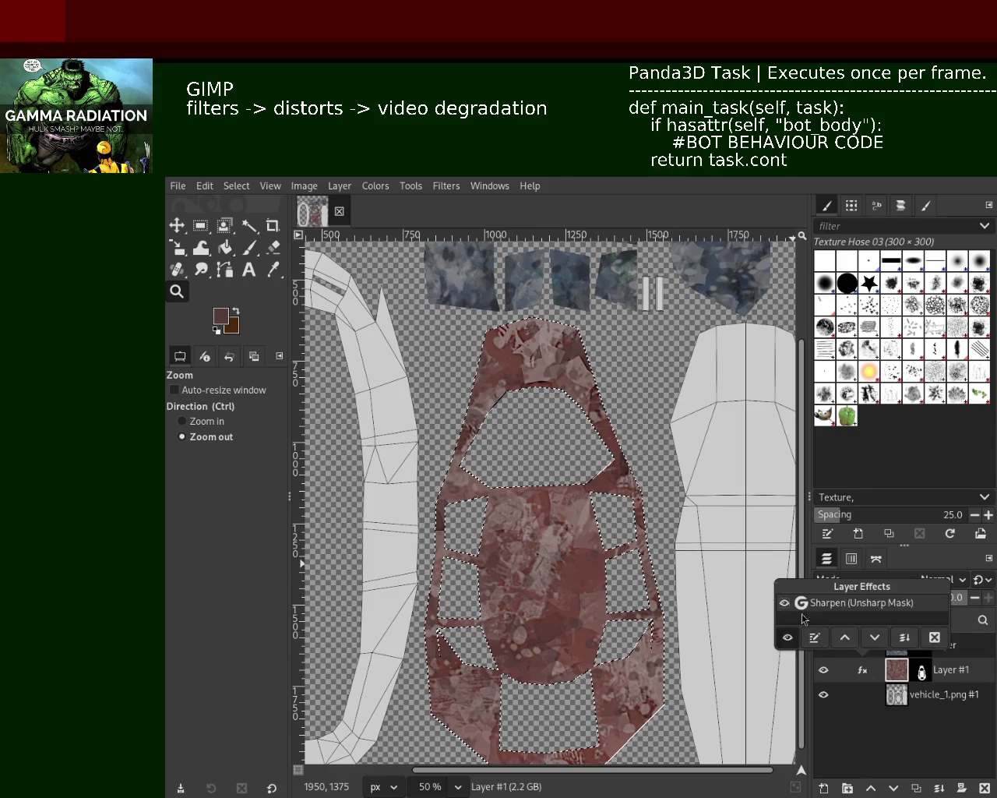
Retune Layer #1's Sharpen (Unsharp Mask) effect for a lighter, crisper red texture.
{"action": "left_click", "coordinate": [814, 637]}
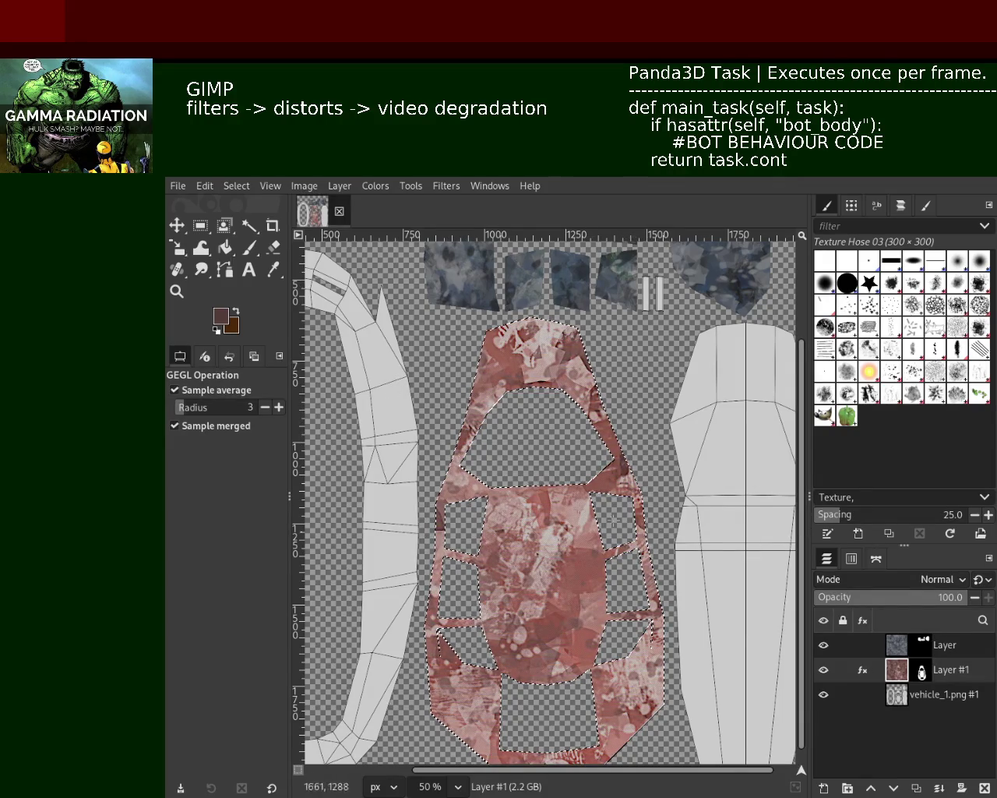
{"action": "left_click", "coordinate": [185, 293]}
Zoom in and out to inspect the car-body texture, settling at 66.7%.
{"action": "left_click", "coordinate": [206, 421]}
{"action": "left_click", "coordinate": [539, 556]}
{"action": "left_click", "coordinate": [539, 556]}
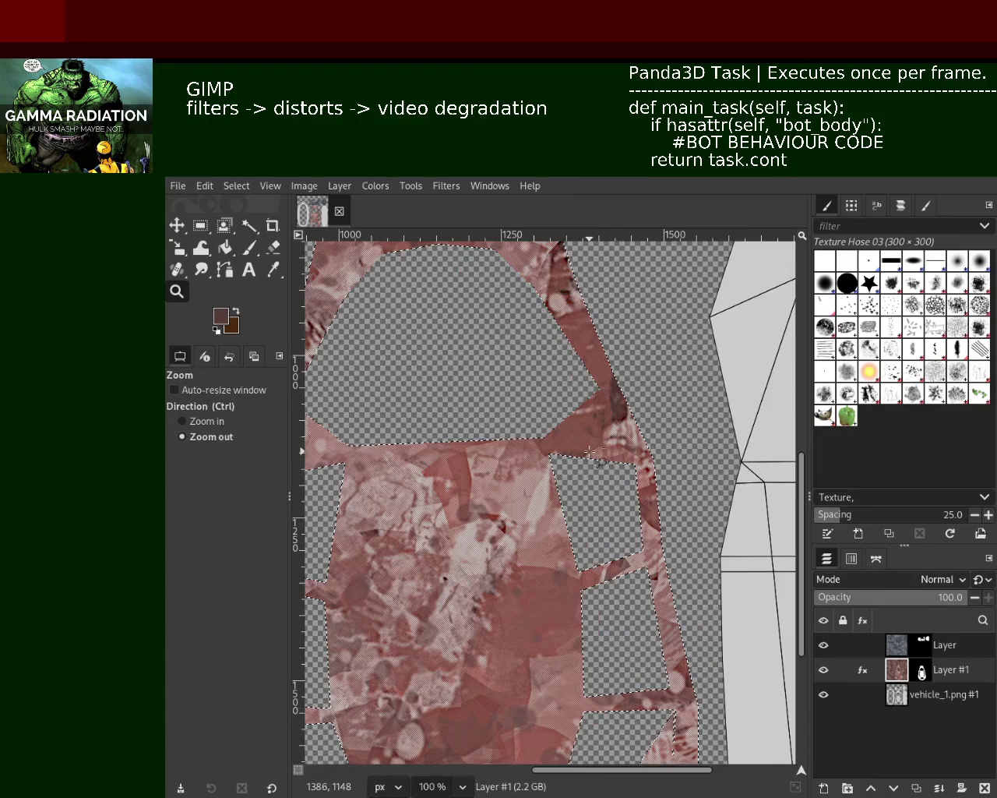
{"action": "left_click", "coordinate": [539, 557]}
{"action": "left_click", "coordinate": [539, 556]}
{"action": "left_click", "coordinate": [539, 556], "text": "ctrl"}
{"action": "left_click", "coordinate": [539, 556], "text": "ctrl"}
{"action": "left_click", "coordinate": [551, 568], "text": "ctrl"}
{"action": "left_click", "coordinate": [538, 584]}
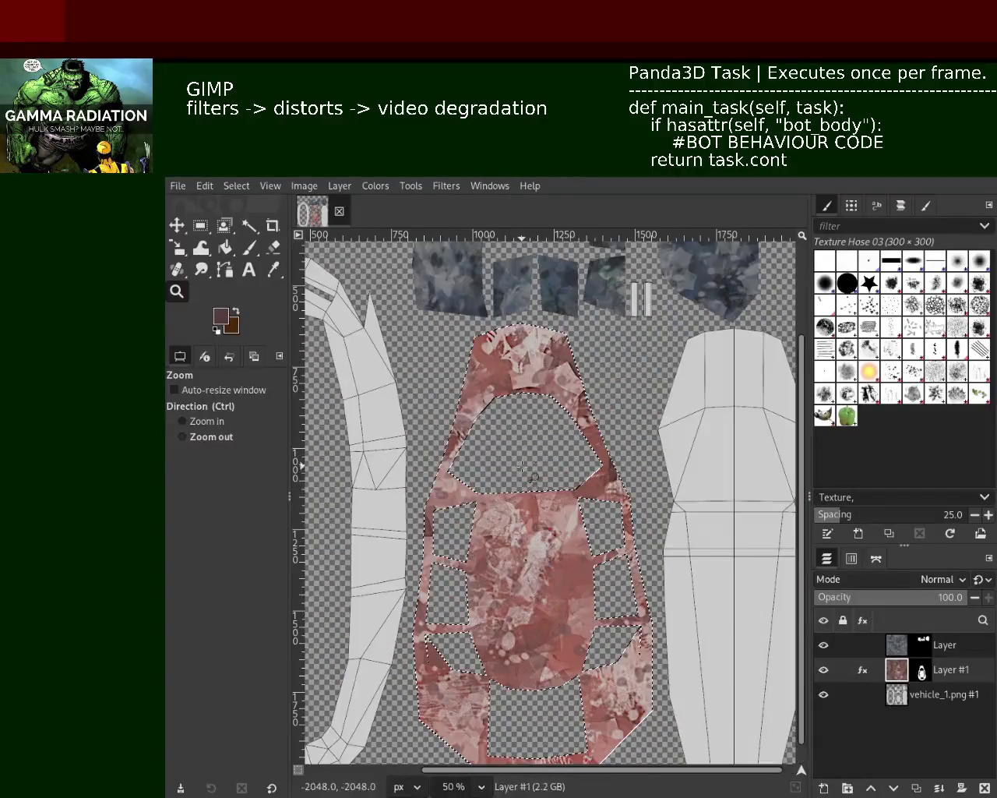
{"action": "left_click", "coordinate": [522, 601]}
{"action": "left_click", "coordinate": [522, 602]}
{"action": "left_click", "coordinate": [459, 565], "text": "ctrl"}
{"action": "left_click", "coordinate": [460, 565], "text": "ctrl"}
{"action": "left_click", "coordinate": [459, 565], "text": "ctrl"}
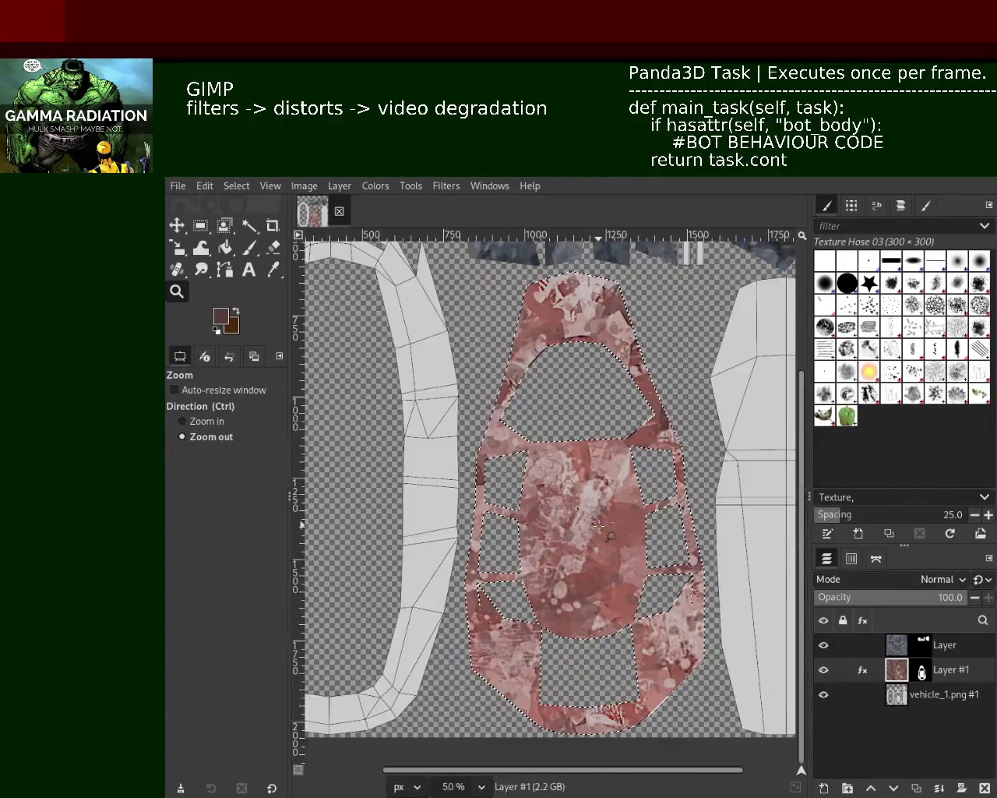
{"action": "left_click", "coordinate": [608, 497]}
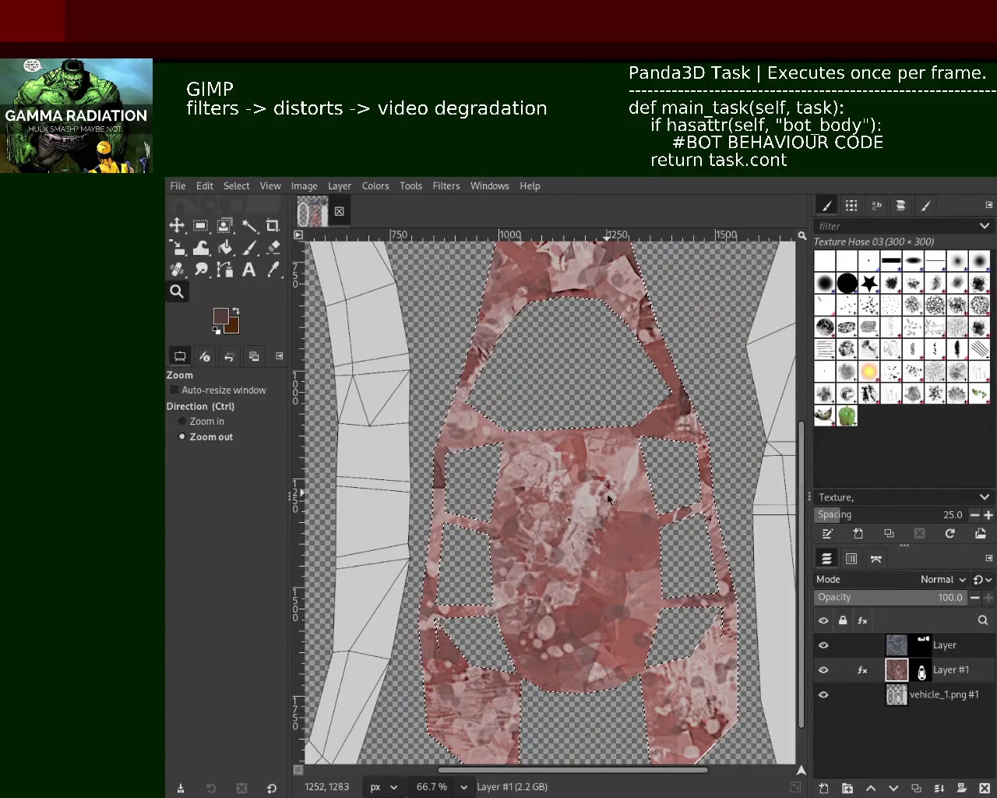
Add a Video Degradation effect to Layer #1, comparing it in the split preview.
{"action": "left_click", "coordinate": [863, 670]}
{"action": "left_click", "coordinate": [807, 632]}
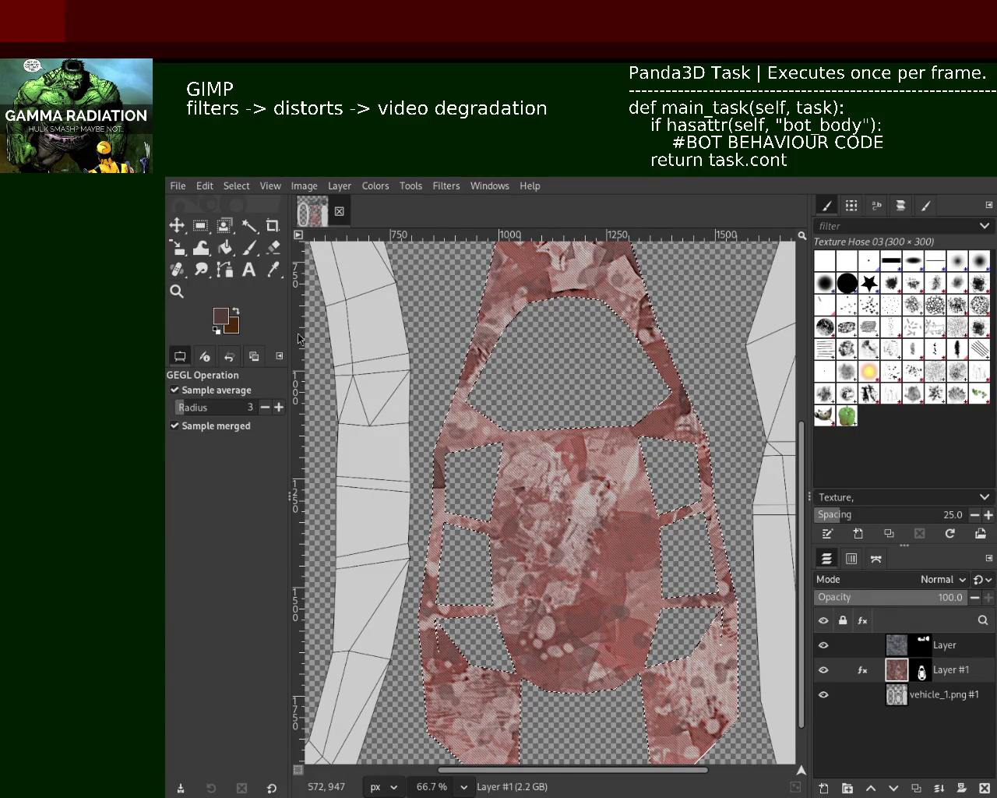
{"action": "left_click_drag", "start_coordinate": [300, 337], "coordinate": [551, 467]}
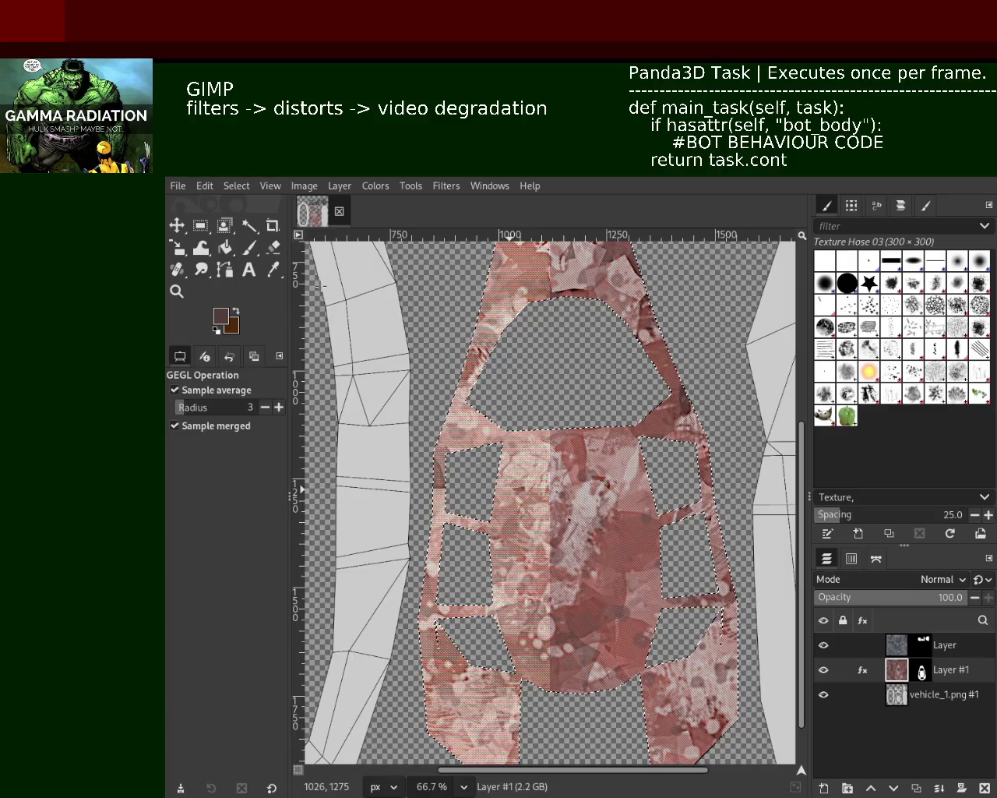
{"action": "left_click", "coordinate": [861, 671]}
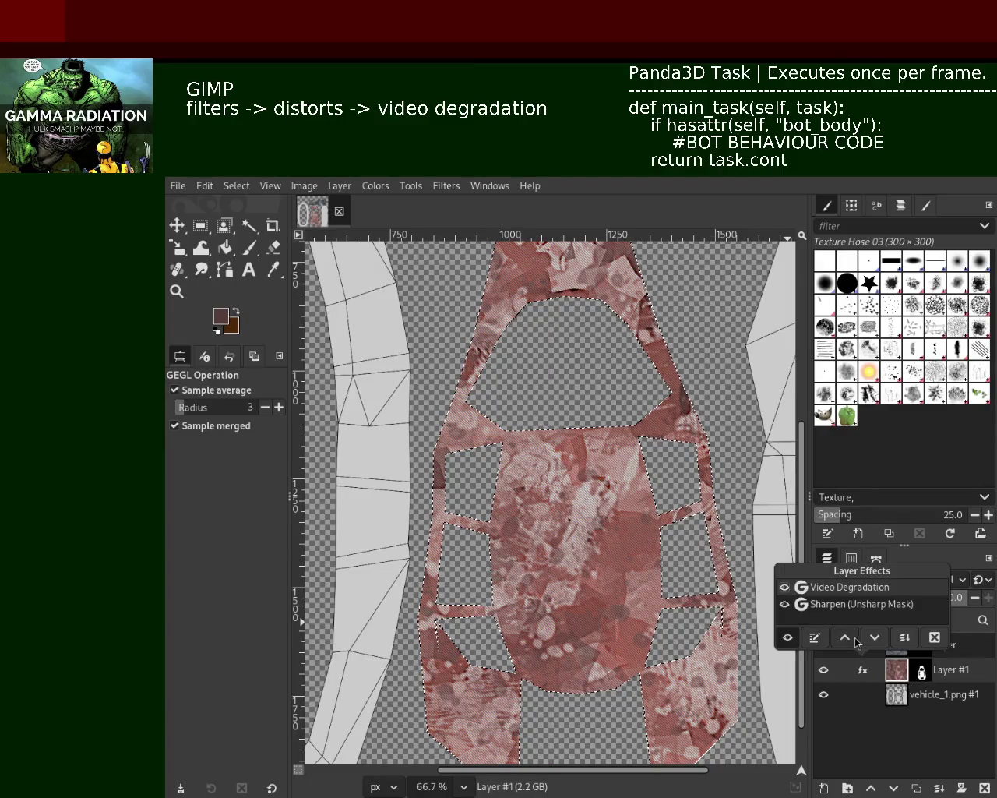
Re-confirm Video Degradation and strengthen Layer #1's Sharpen (Unsharp Mask) amount.
{"action": "left_click", "coordinate": [814, 637]}
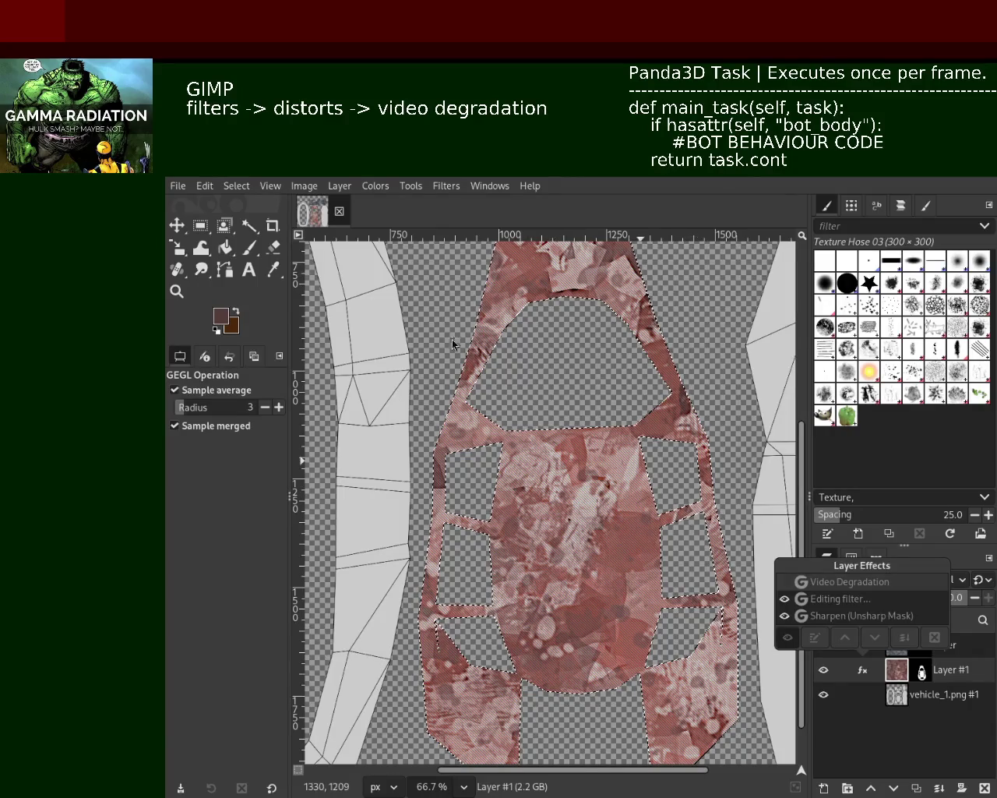
{"action": "key", "text": "Return"}
{"action": "left_click", "coordinate": [834, 615]}
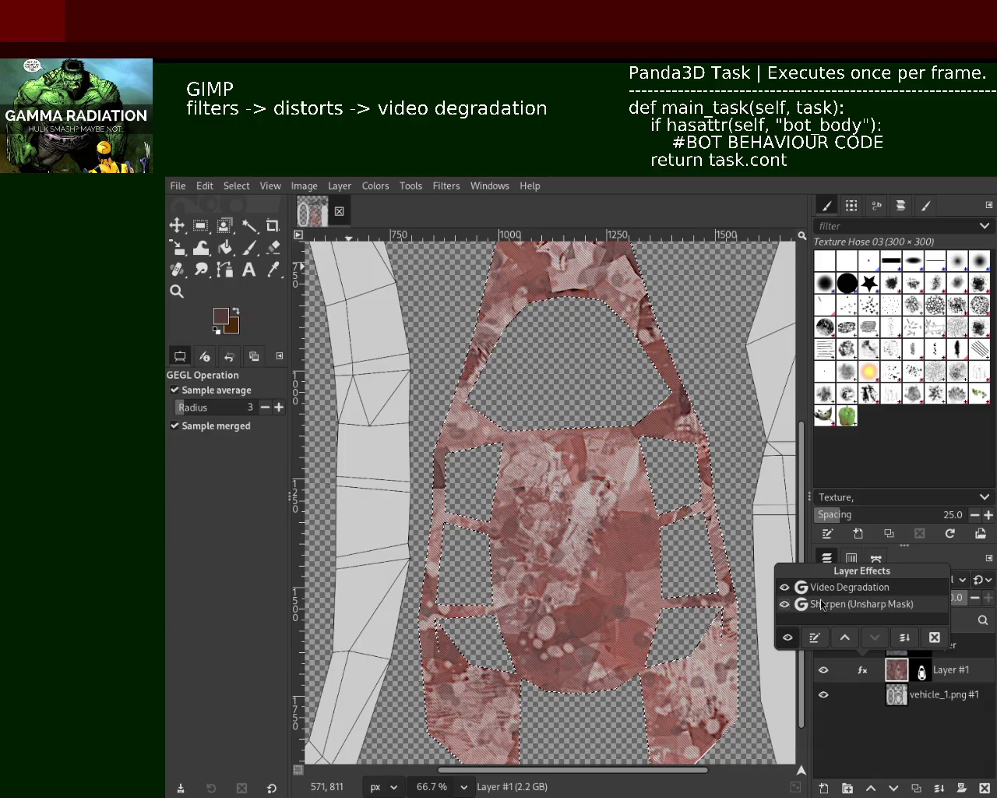
{"action": "left_click", "coordinate": [814, 637]}
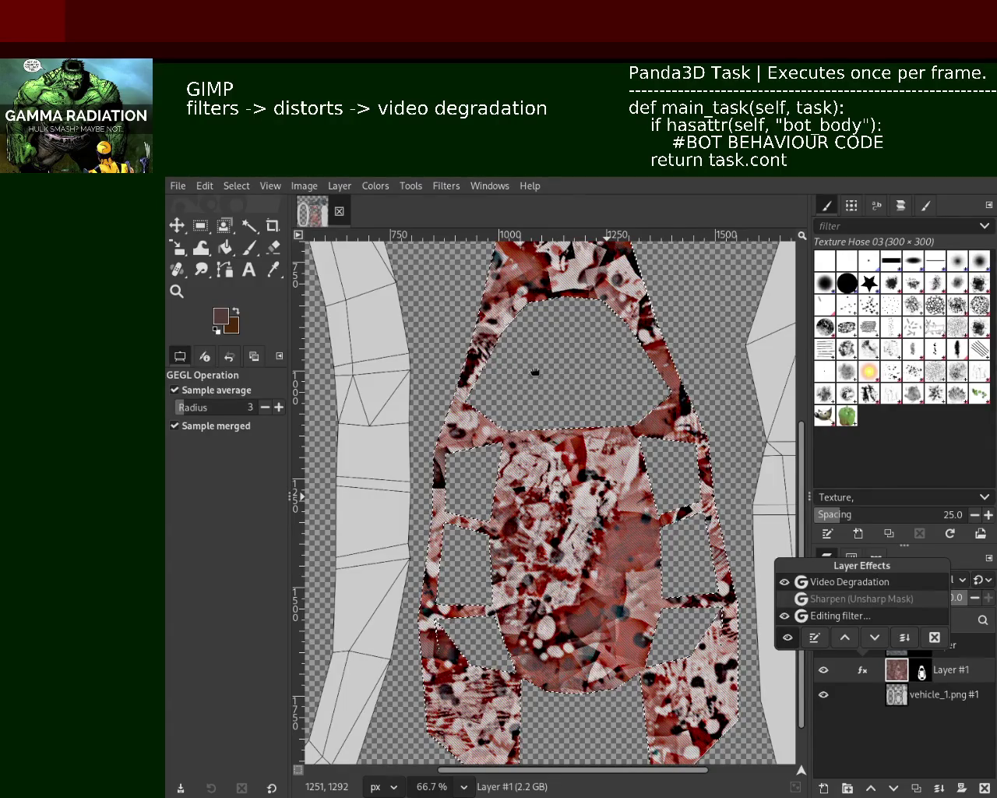
{"action": "key", "text": "Return"}
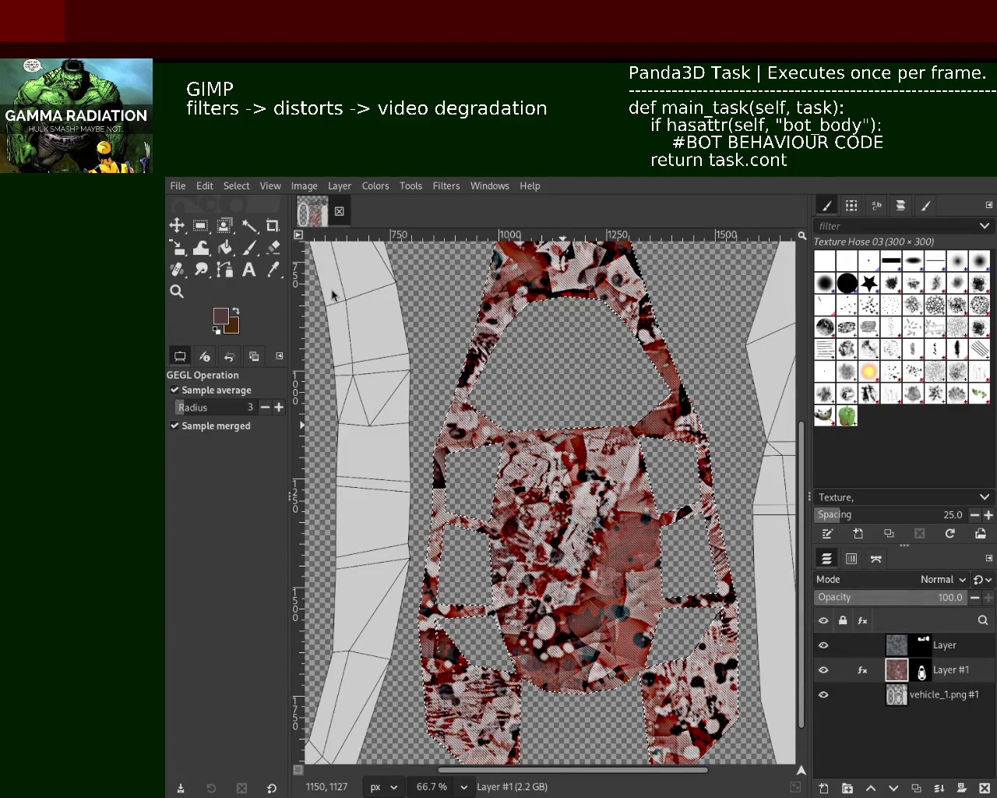
{"action": "left_click", "coordinate": [176, 290]}
{"action": "scroll", "coordinate": [522, 409], "scroll_direction": "up", "scroll_amount": 1}
Zoom back to 50% and re-edit one of Layer #1's effects to soften the texture.
{"action": "scroll", "coordinate": [545, 468], "scroll_direction": "down", "scroll_amount": 4}
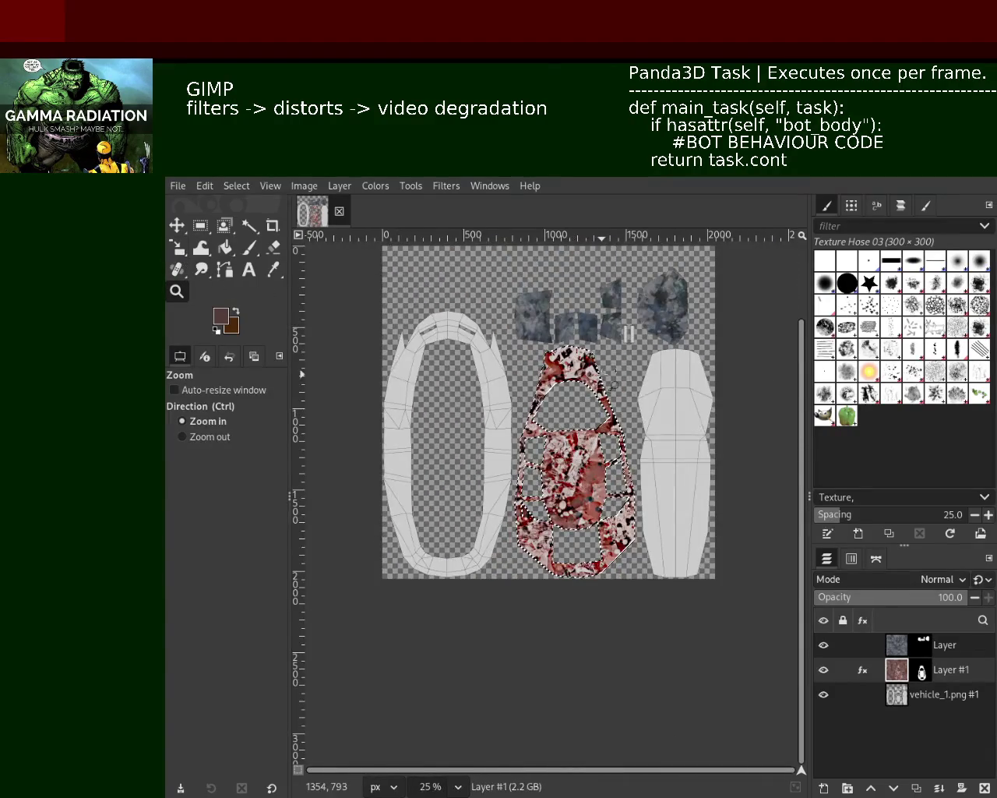
{"action": "scroll", "coordinate": [562, 498], "scroll_direction": "up", "scroll_amount": 2}
{"action": "scroll", "coordinate": [572, 511], "scroll_direction": "down", "scroll_amount": 1}
{"action": "scroll", "coordinate": [557, 523], "scroll_direction": "up", "scroll_amount": 1}
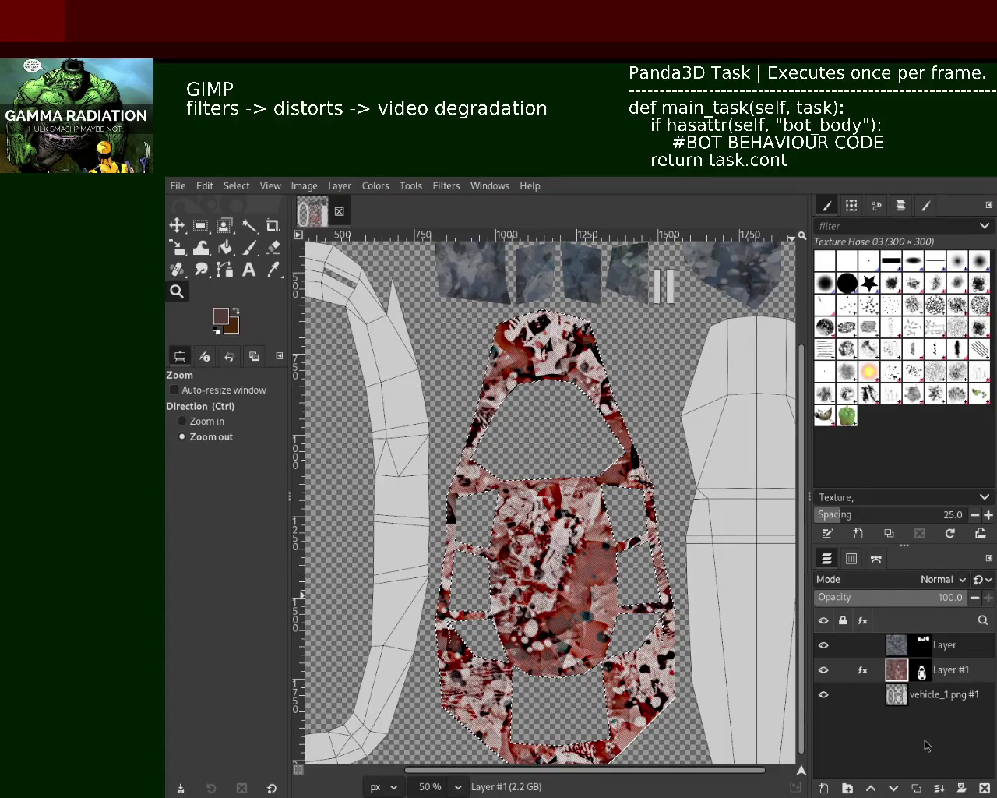
{"action": "left_click", "coordinate": [862, 669]}
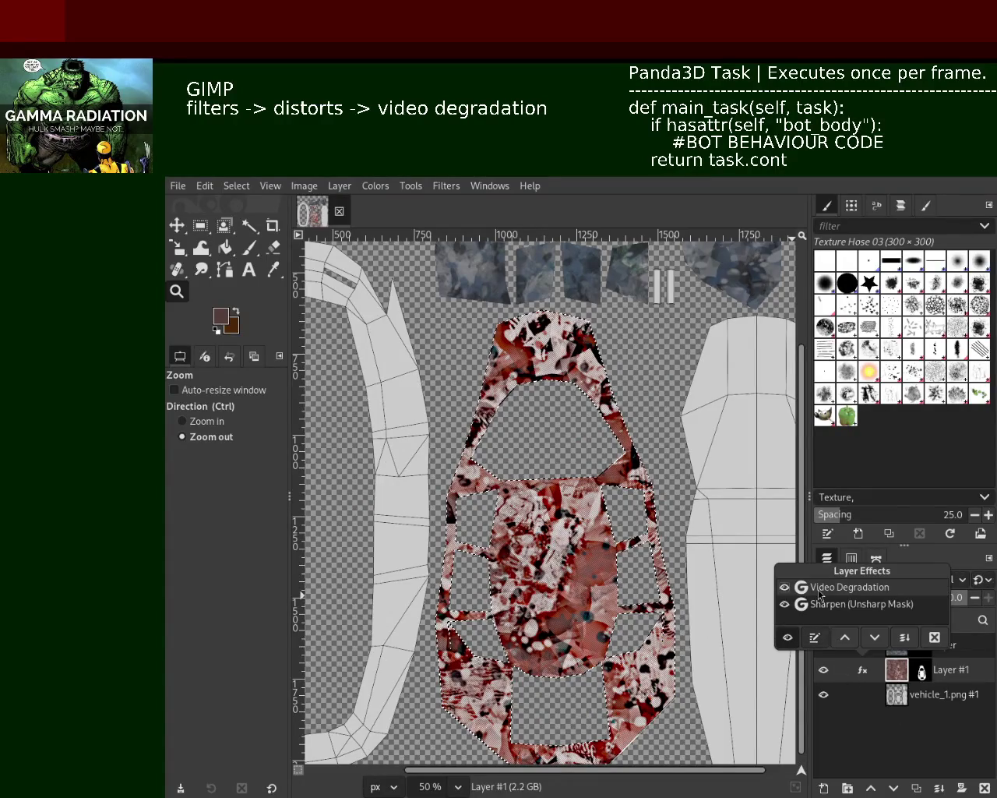
{"action": "left_click", "coordinate": [816, 635]}
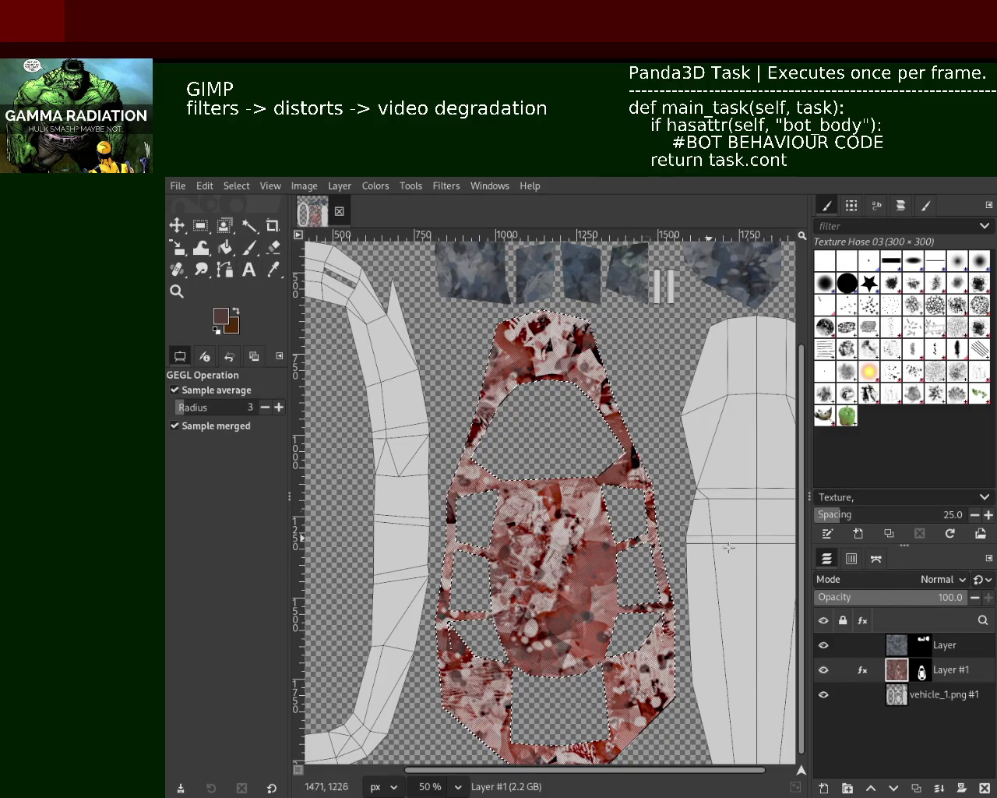
{"action": "left_click", "coordinate": [863, 670]}
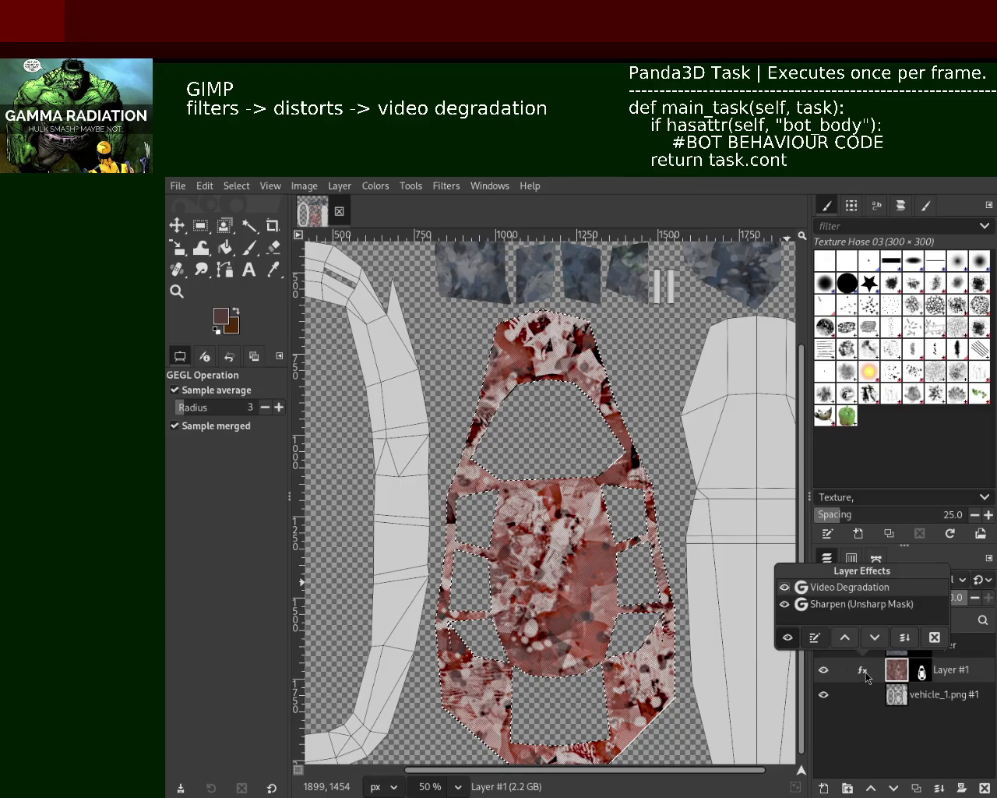
Re-confirm Layer #1's Sharpen (Unsharp Mask) and Video Degradation effects.
{"action": "left_click", "coordinate": [836, 605]}
{"action": "left_click", "coordinate": [815, 637]}
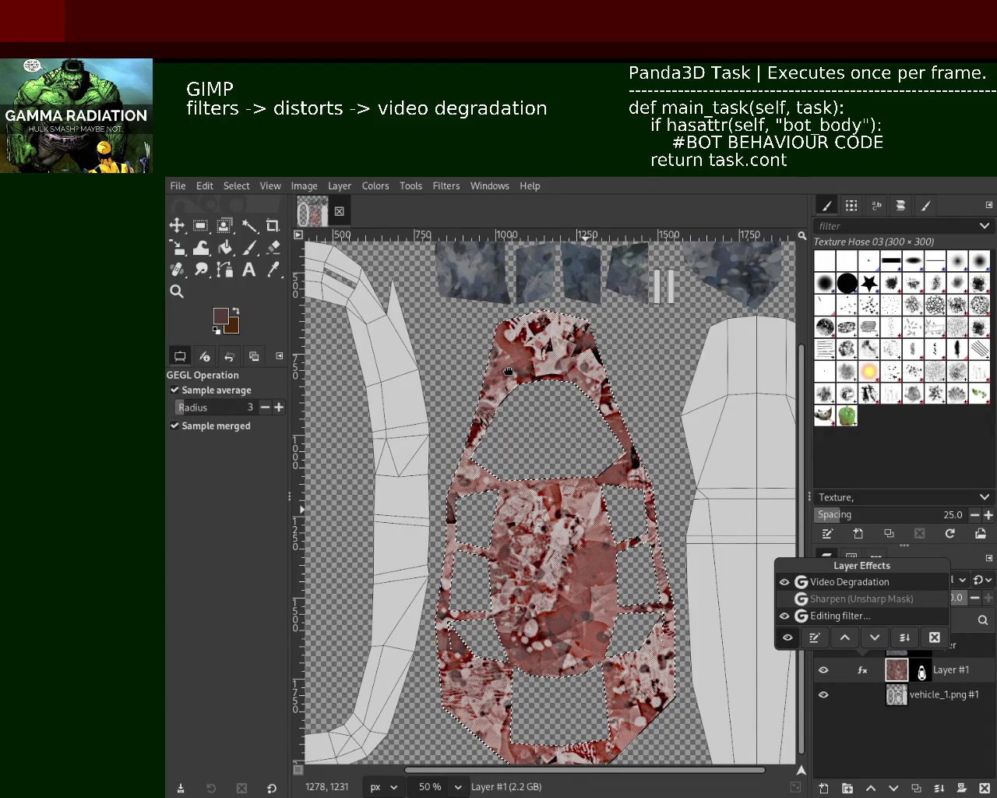
{"action": "key", "text": "Return"}
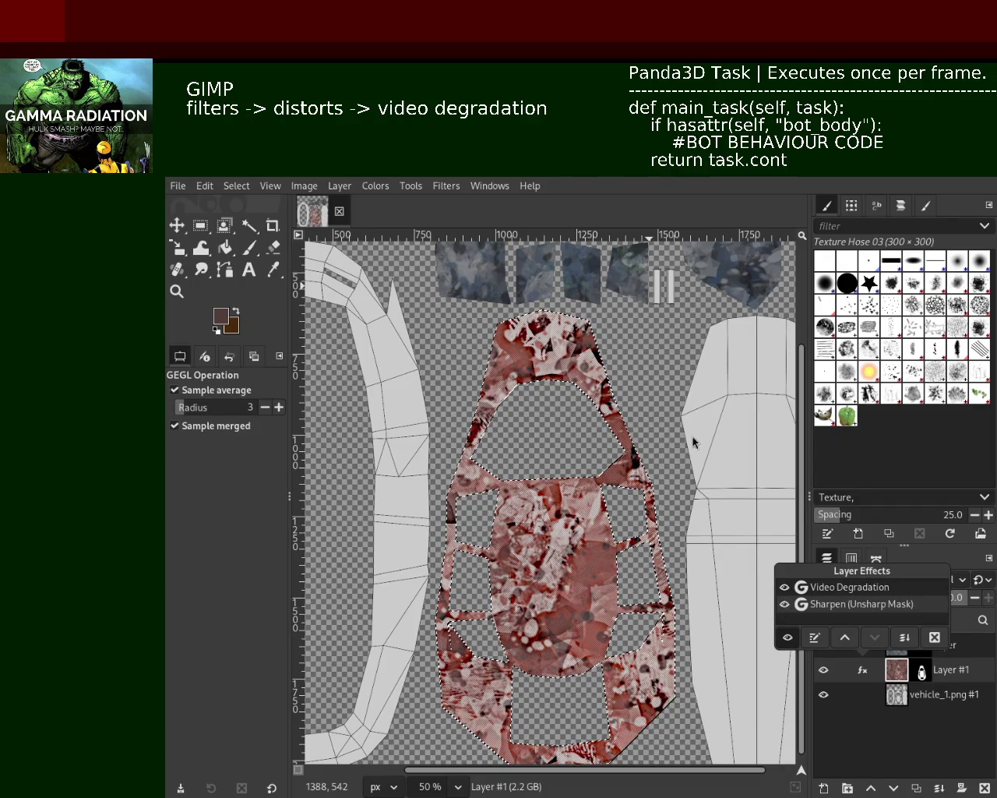
{"action": "left_click", "coordinate": [880, 724]}
{"action": "left_click", "coordinate": [863, 669]}
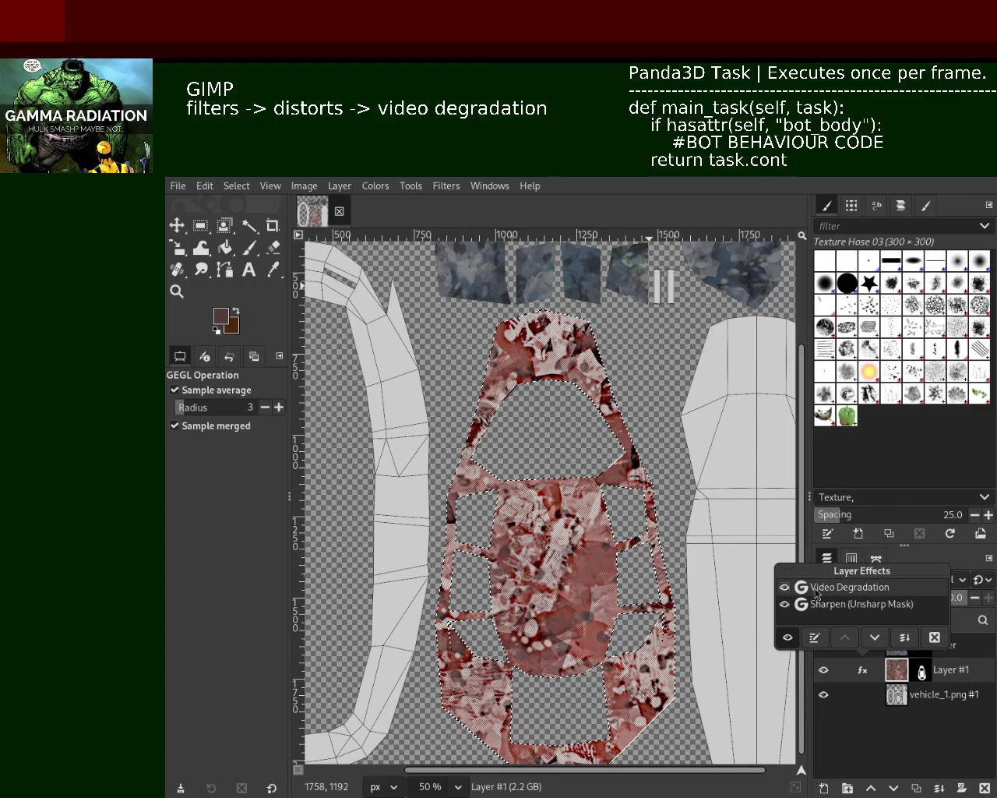
{"action": "left_click", "coordinate": [814, 638]}
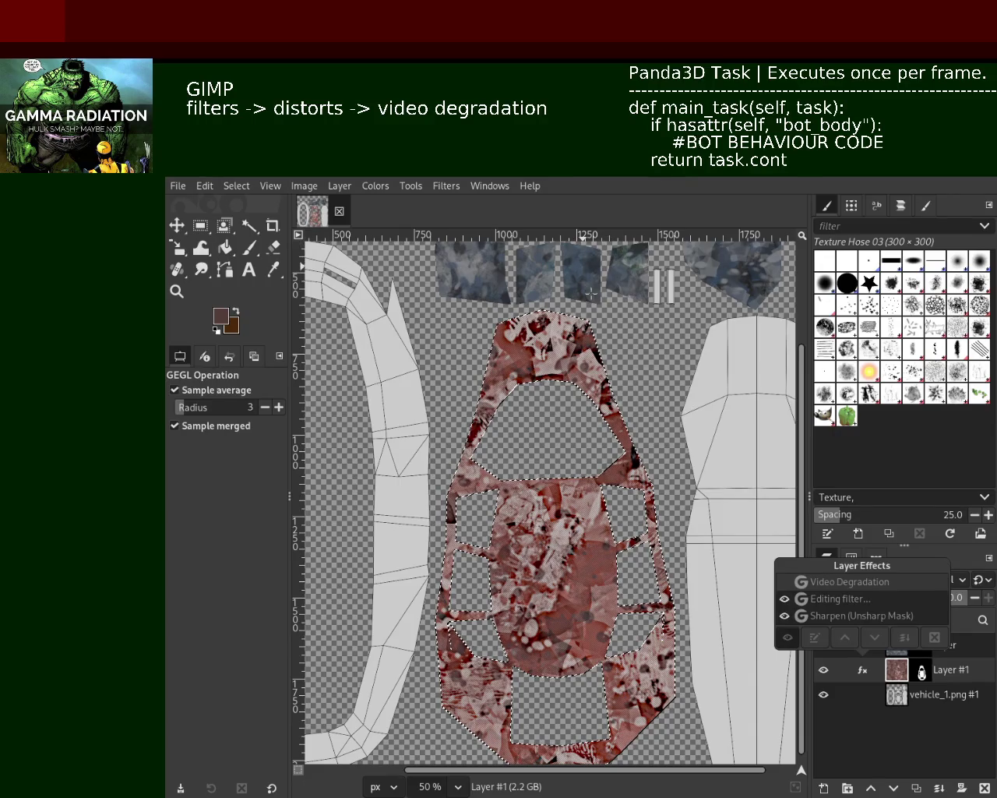
{"action": "key", "text": "Return"}
Rework the Sharpen (Unsharp Mask) settings, confirm them, and close the effects list.
{"action": "left_click", "coordinate": [832, 606]}
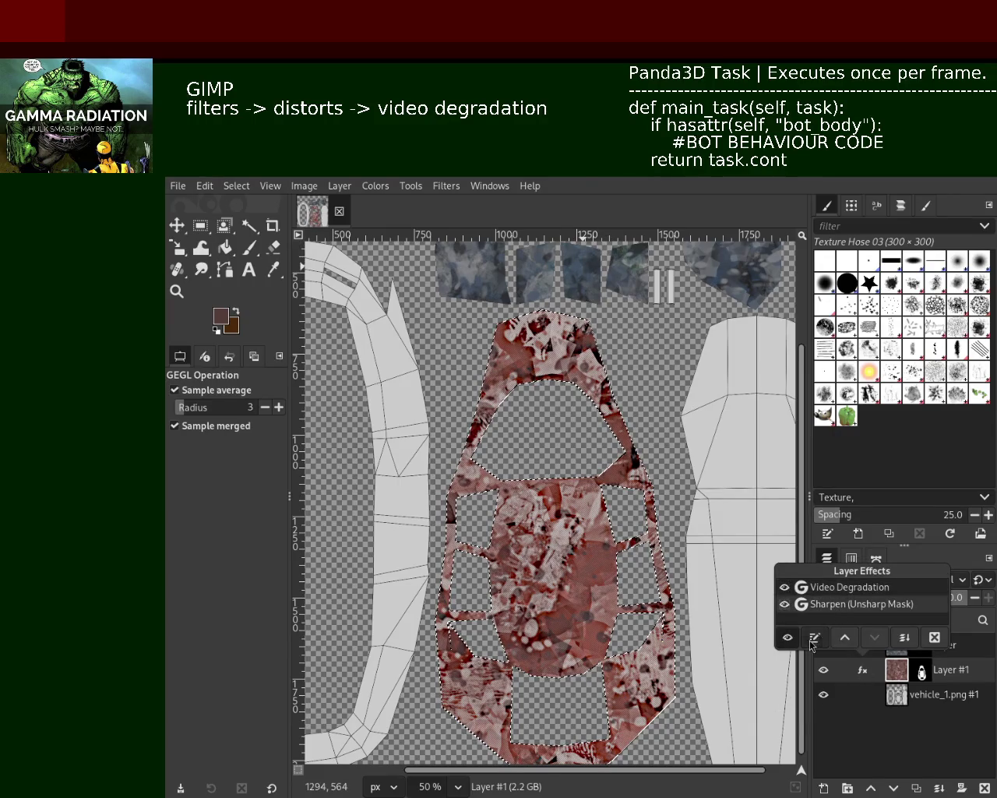
{"action": "left_click", "coordinate": [815, 637]}
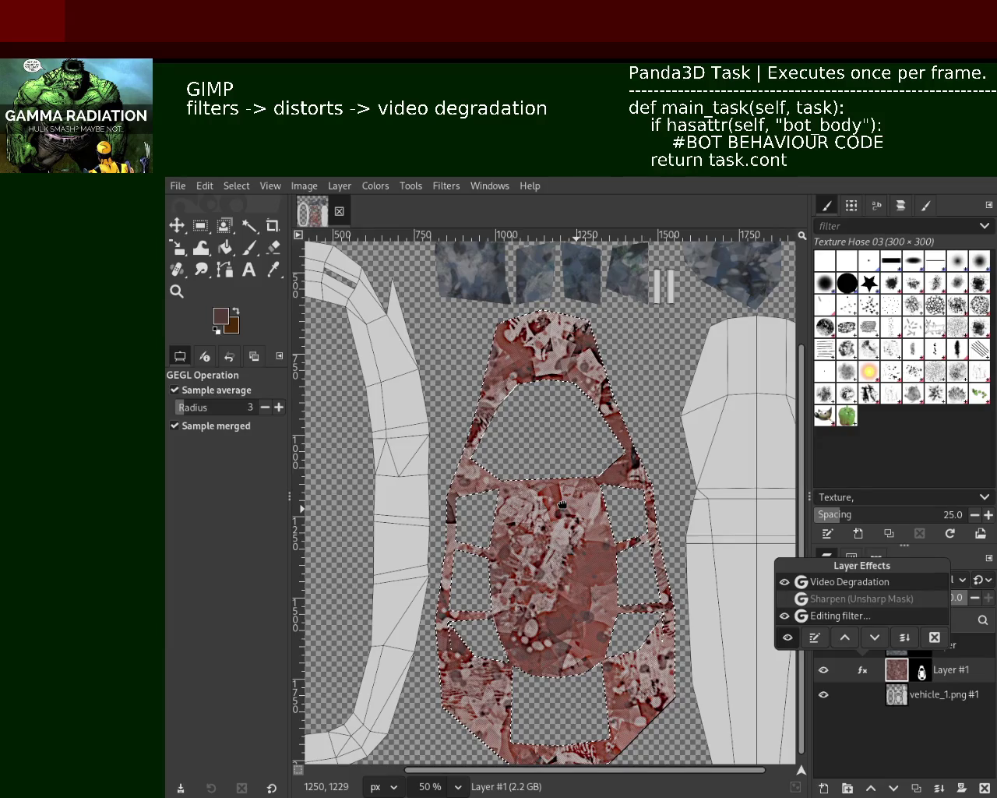
{"action": "key", "text": "Return"}
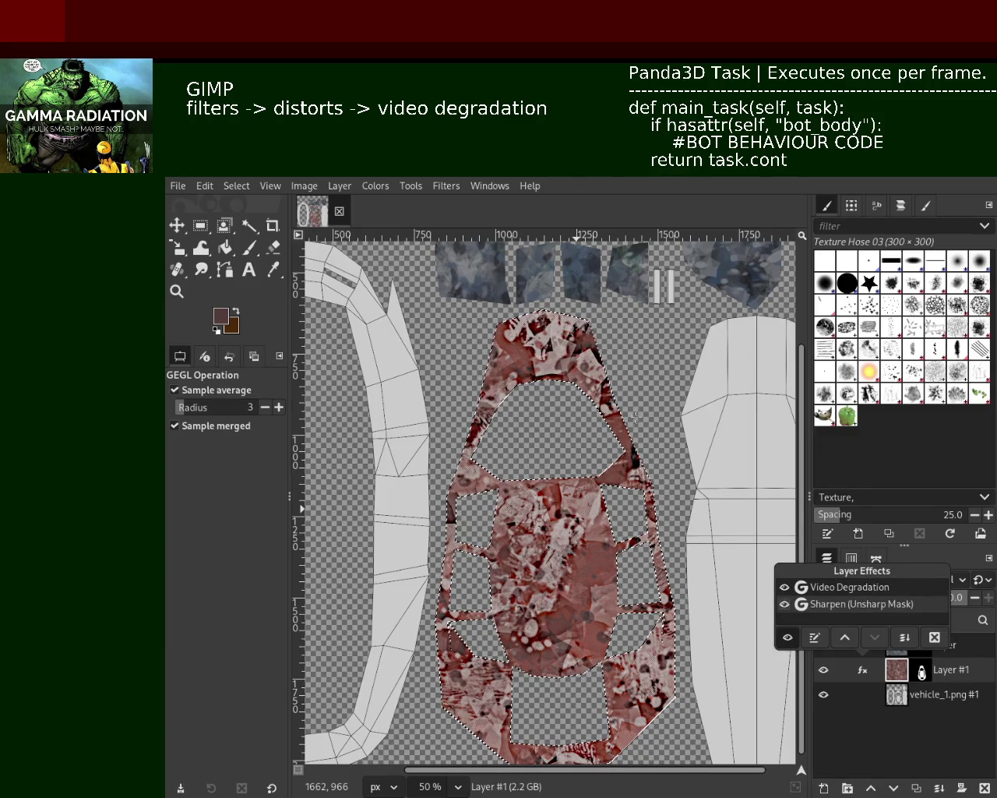
{"action": "left_click", "coordinate": [853, 720]}
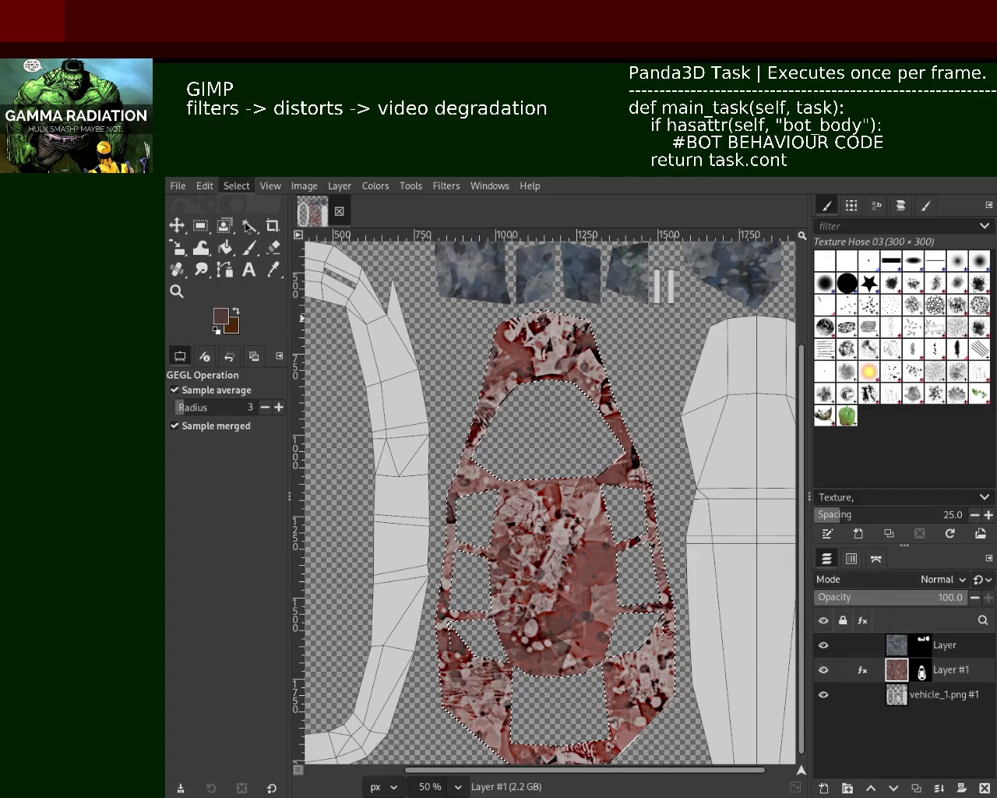
Zoom the canvas in and out to view the whole vehicle texture.
{"action": "left_click", "coordinate": [177, 291]}
{"action": "scroll", "coordinate": [467, 398], "scroll_direction": "up", "scroll_amount": 1}
{"action": "scroll", "coordinate": [514, 421], "scroll_direction": "down", "scroll_amount": 4}
{"action": "scroll", "coordinate": [546, 436], "scroll_direction": "up", "scroll_amount": 1}
{"action": "scroll", "coordinate": [561, 442], "scroll_direction": "up", "scroll_amount": 1}
{"action": "scroll", "coordinate": [565, 459], "scroll_direction": "down", "scroll_amount": 1}
{"action": "scroll", "coordinate": [573, 499], "scroll_direction": "up", "scroll_amount": 1}
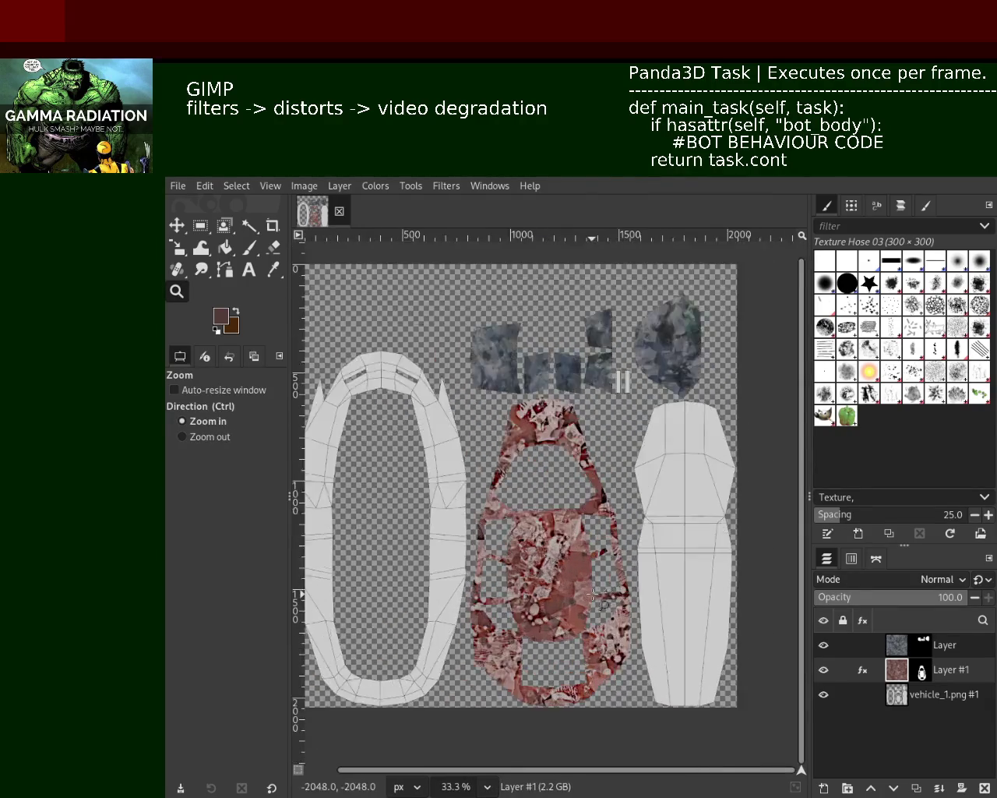
{"action": "scroll", "coordinate": [580, 545], "scroll_direction": "up", "scroll_amount": 3}
{"action": "scroll", "coordinate": [592, 596], "scroll_direction": "down", "scroll_amount": 2}
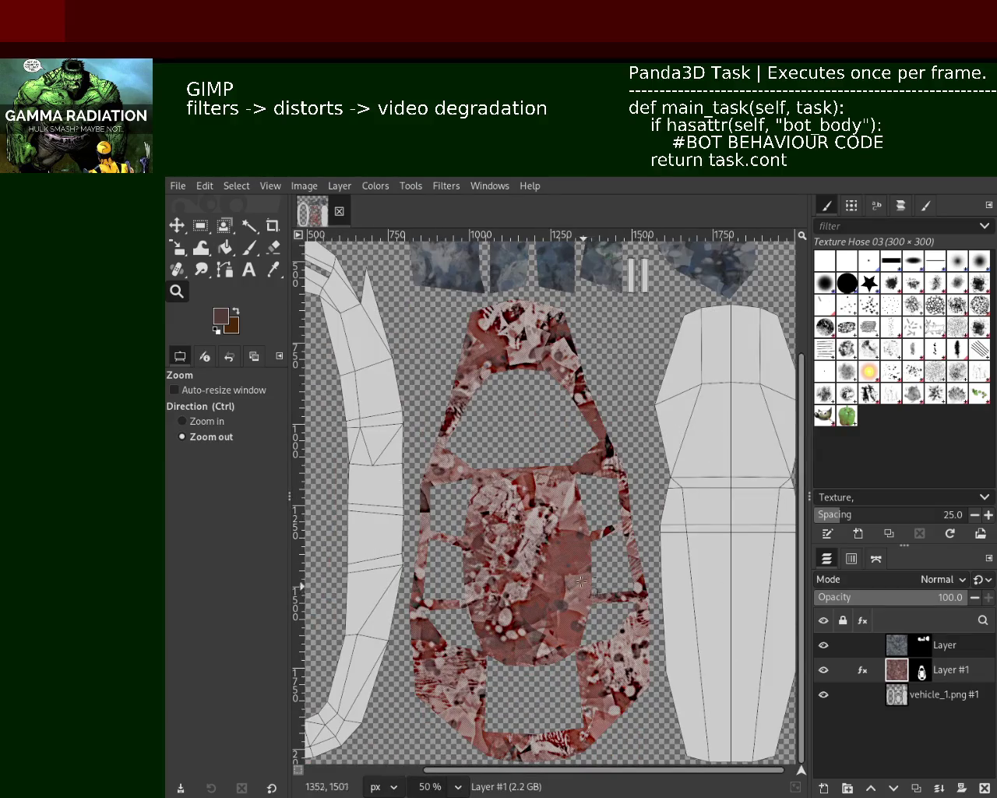
{"action": "scroll", "coordinate": [592, 595], "scroll_direction": "down", "scroll_amount": 2}
{"action": "scroll", "coordinate": [564, 494], "scroll_direction": "up", "scroll_amount": 2}
{"action": "scroll", "coordinate": [567, 475], "scroll_direction": "down", "scroll_amount": 1}
{"action": "scroll", "coordinate": [575, 448], "scroll_direction": "up", "scroll_amount": 1}
{"action": "scroll", "coordinate": [585, 416], "scroll_direction": "up", "scroll_amount": 1}
{"action": "scroll", "coordinate": [595, 388], "scroll_direction": "down", "scroll_amount": 1}
{"action": "scroll", "coordinate": [594, 389], "scroll_direction": "down", "scroll_amount": 1}
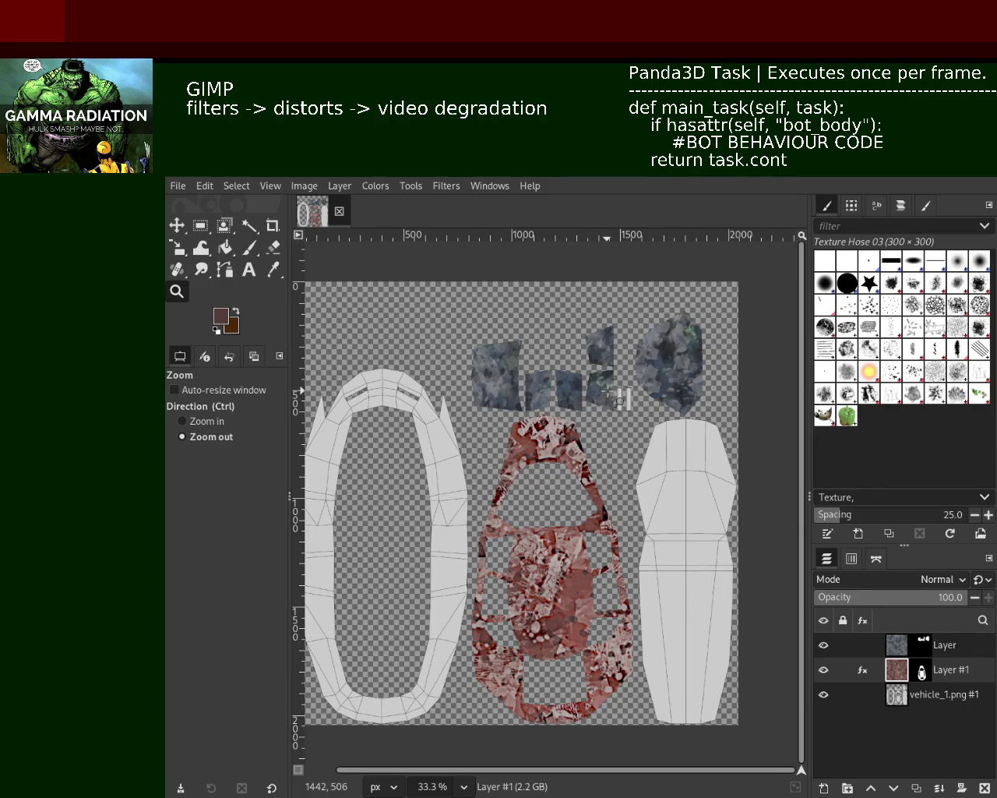
Save the texture and export it back to its image file.
{"action": "key", "text": "ctrl+s"}
{"action": "key", "text": "ctrl"}
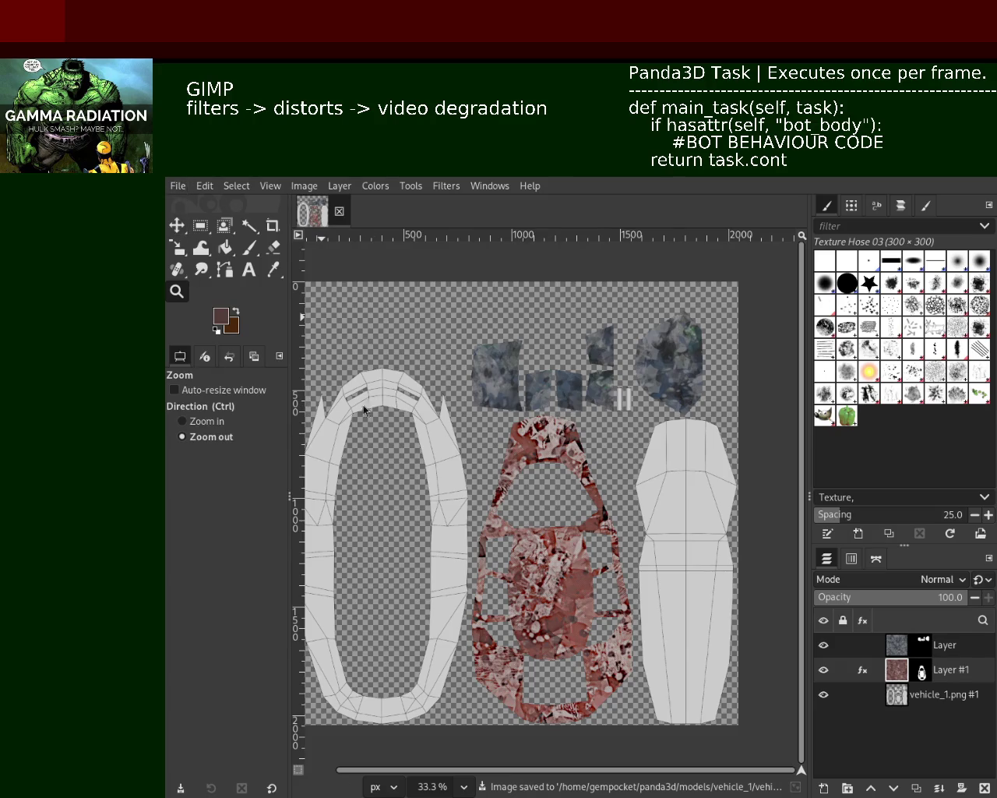
{"action": "key", "text": "ctrl+e"}
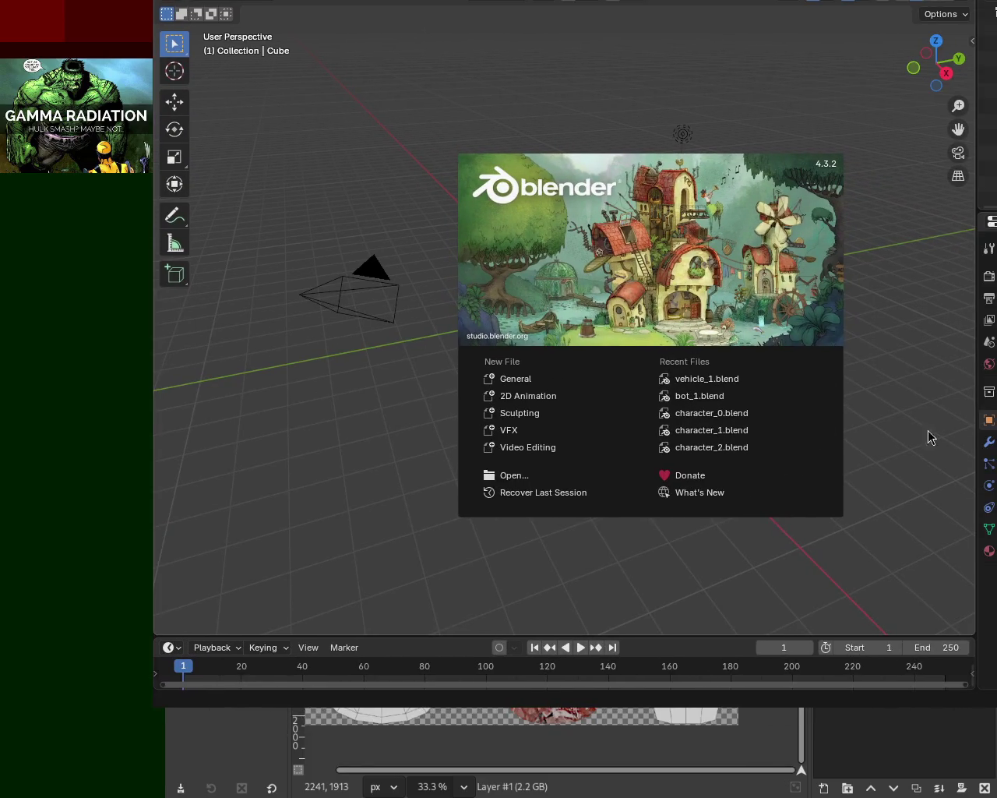
Dismiss Blender's splash screen and open vehicle_1.blend from the recent files list.
{"action": "left_click", "coordinate": [361, 145]}
{"action": "left_click", "coordinate": [184, 0]}
{"action": "mouse_move", "coordinate": [234, 22]}
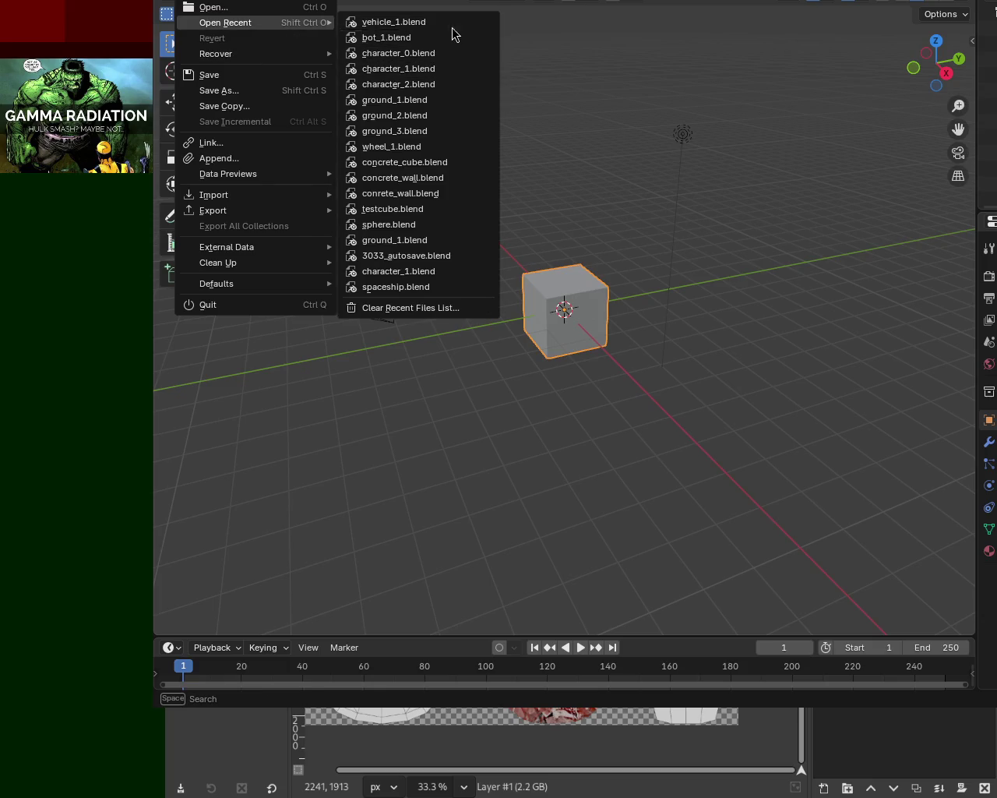
{"action": "left_click", "coordinate": [464, 23]}
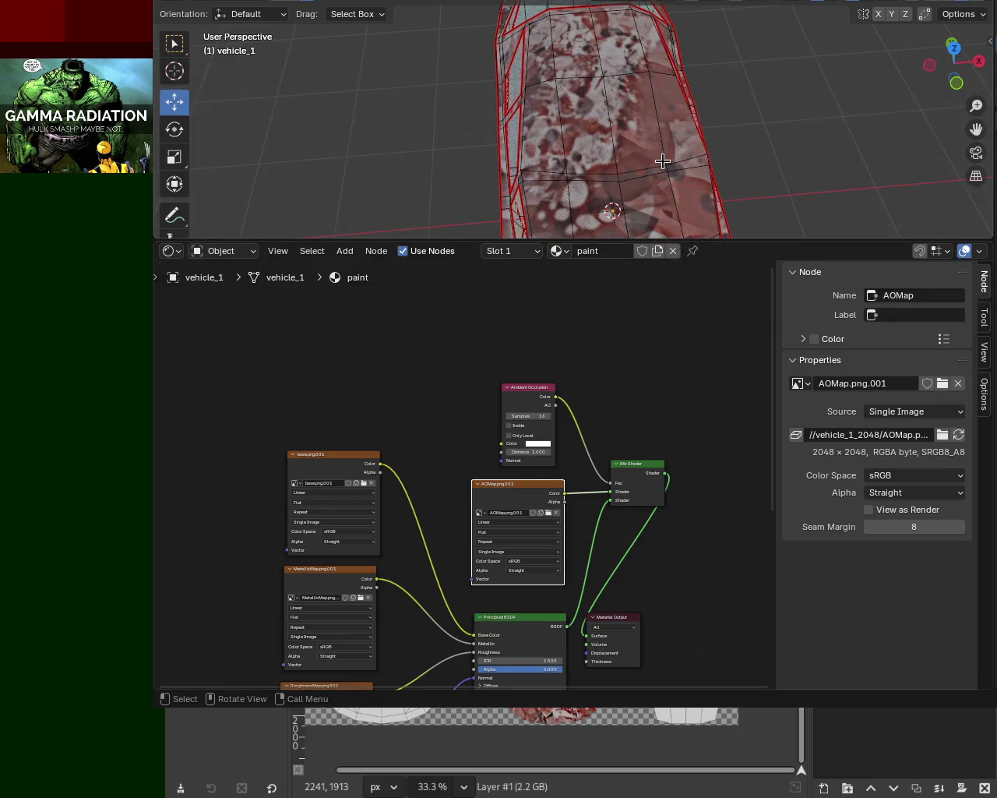
{"action": "left_click_drag", "start_coordinate": [662, 161], "coordinate": [471, 155]}
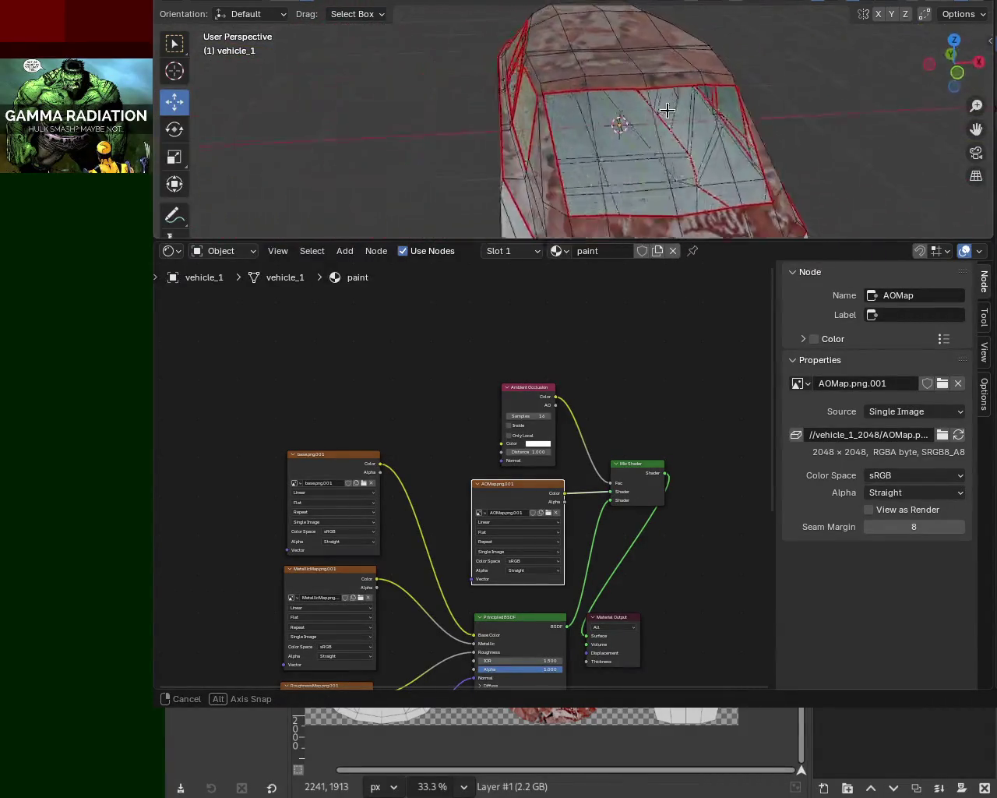
Orbit to a side view and set the glass material's Alpha to 0.691.
{"action": "mouse_move", "coordinate": [471, 155]}
{"action": "left_mouse_down"}
{"action": "mouse_move", "coordinate": [765, 72]}
{"action": "mouse_move", "coordinate": [729, 194]}
{"action": "left_mouse_up"}
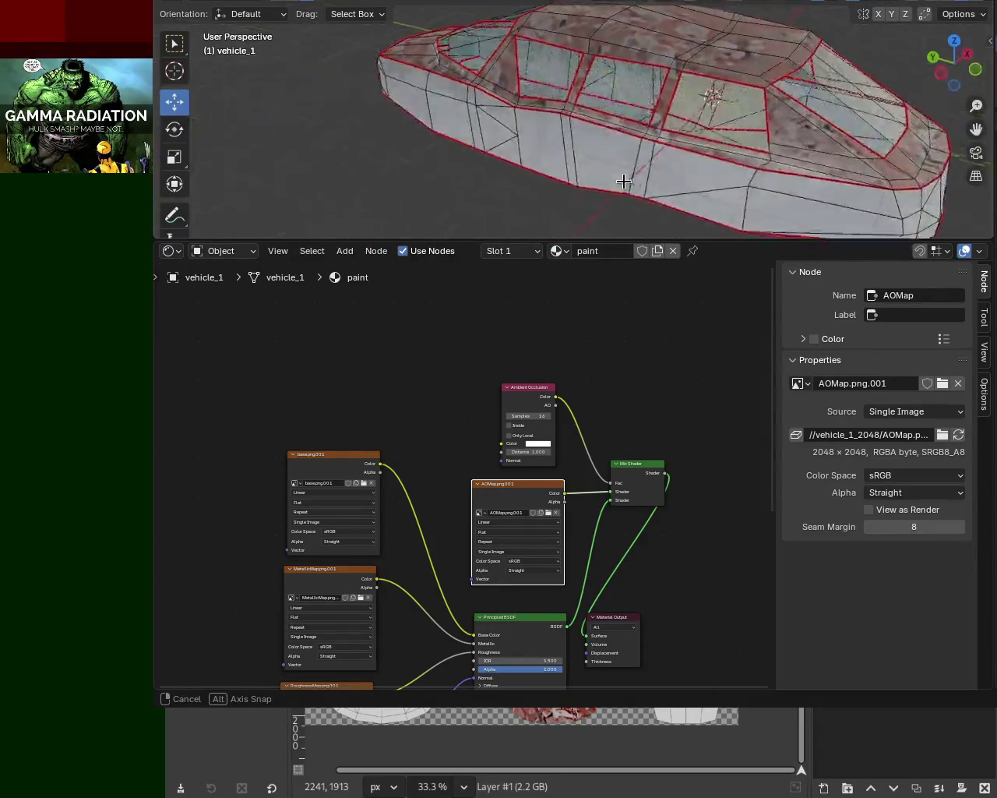
{"action": "left_click_drag", "start_coordinate": [729, 194], "coordinate": [600, 234]}
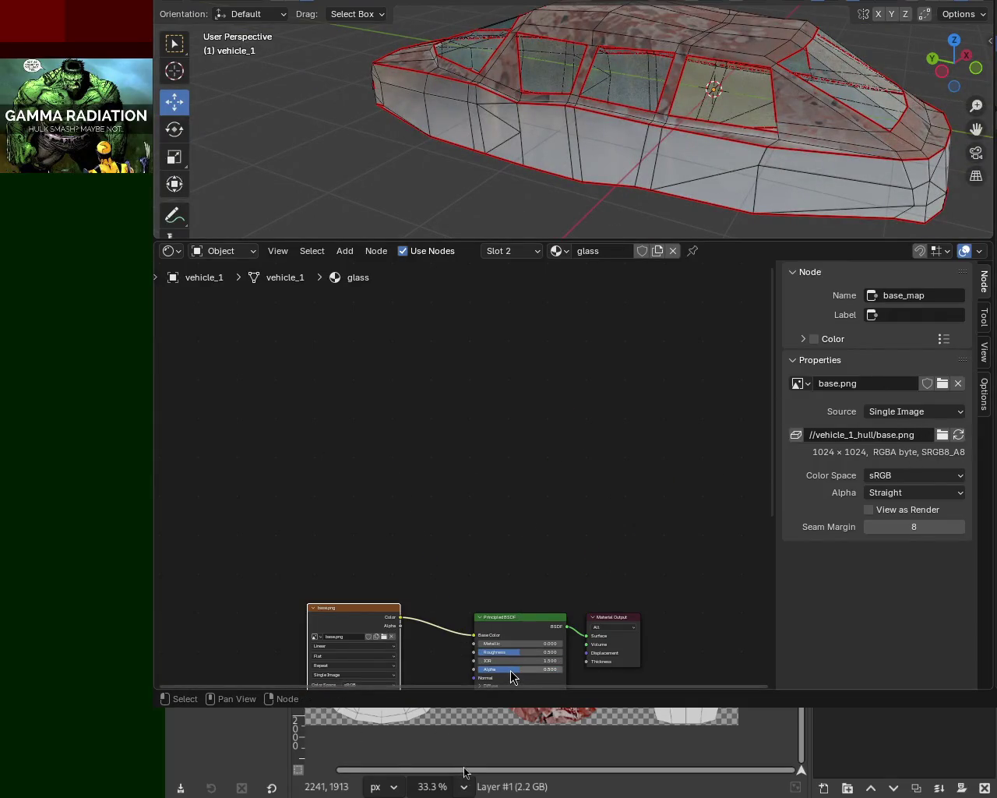
{"action": "left_click_drag", "start_coordinate": [519, 668], "coordinate": [483, 668]}
{"action": "mouse_move", "coordinate": [608, 81]}
{"action": "left_mouse_down"}
{"action": "mouse_move", "coordinate": [420, 95]}
{"action": "mouse_move", "coordinate": [407, 550]}
{"action": "left_mouse_up"}
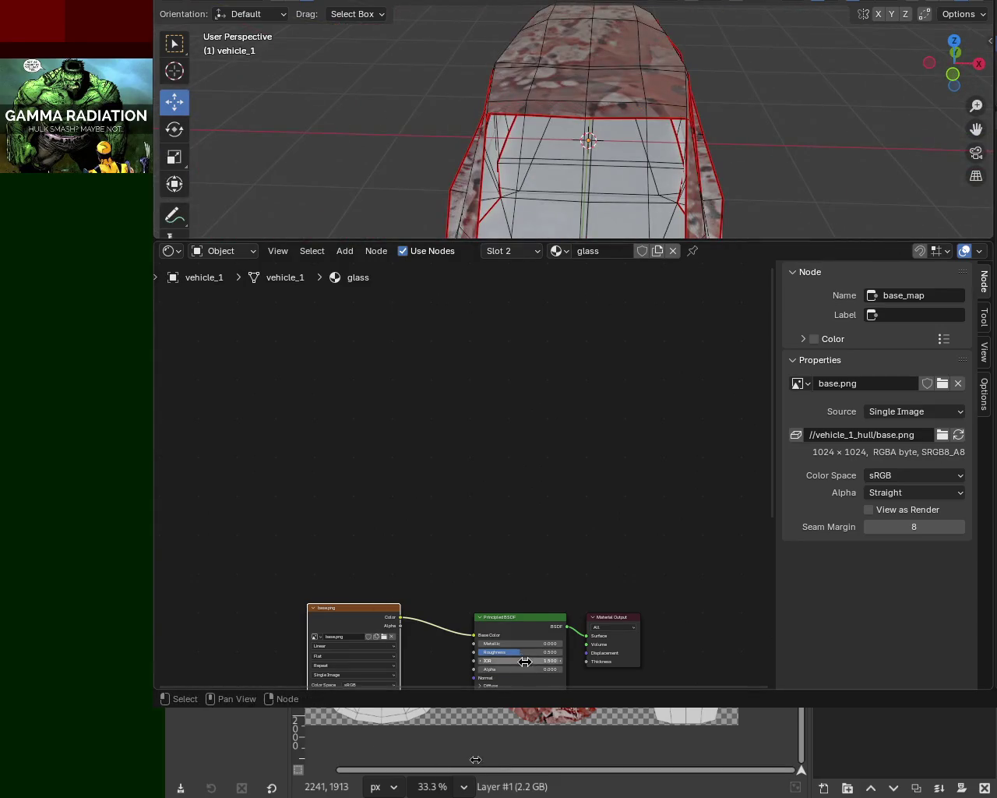
{"action": "left_click", "coordinate": [493, 677]}
{"action": "left_click_drag", "start_coordinate": [493, 670], "coordinate": [561, 670]}
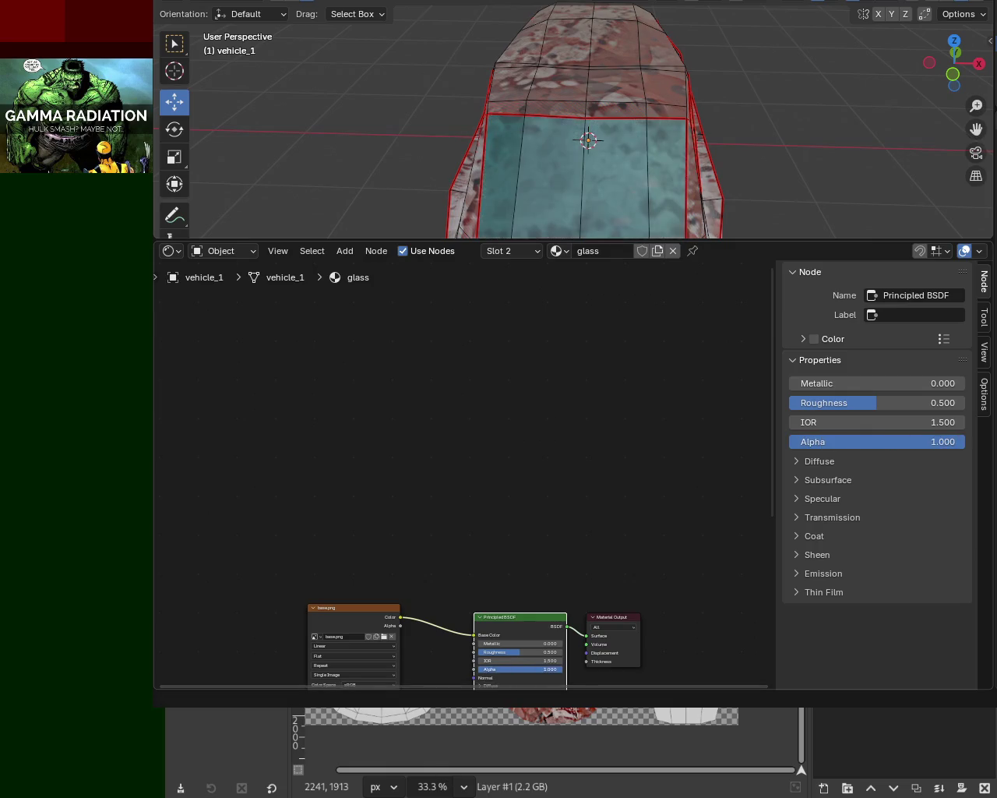
{"action": "mouse_move", "coordinate": [597, 208]}
{"action": "left_mouse_down"}
{"action": "mouse_move", "coordinate": [367, 158]}
{"action": "mouse_move", "coordinate": [527, 173]}
{"action": "mouse_move", "coordinate": [520, 95]}
{"action": "mouse_move", "coordinate": [592, 117]}
{"action": "left_mouse_up"}
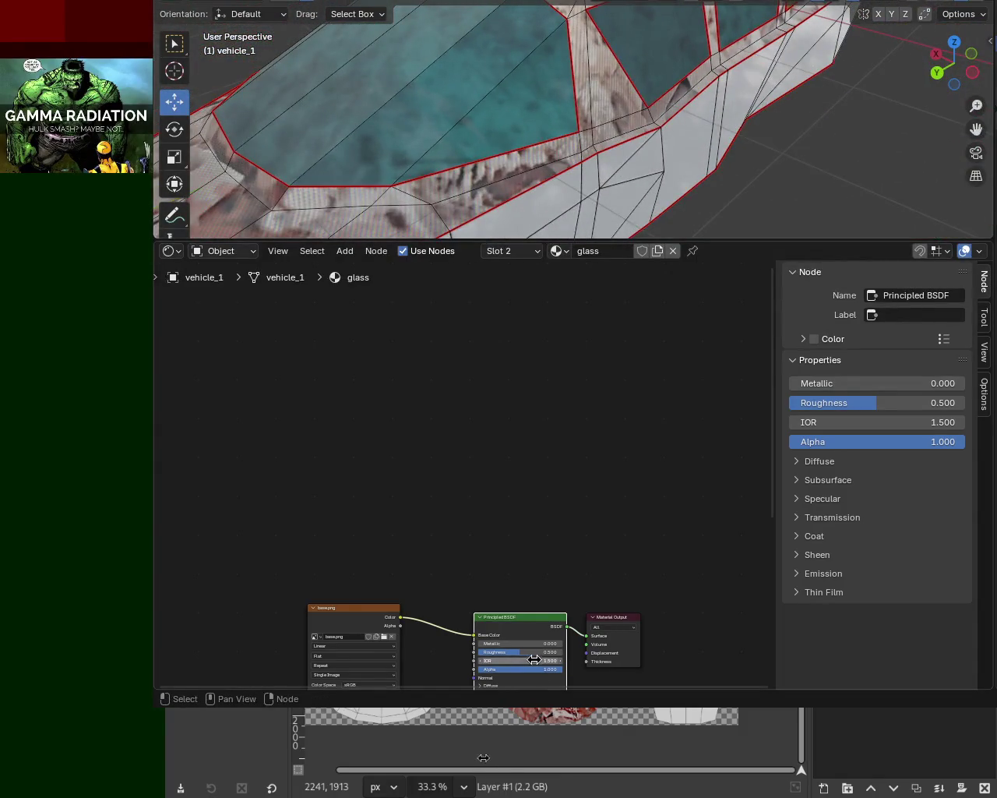
{"action": "left_click_drag", "start_coordinate": [559, 669], "coordinate": [545, 670]}
{"action": "left_click_drag", "start_coordinate": [878, 441], "coordinate": [910, 442]}
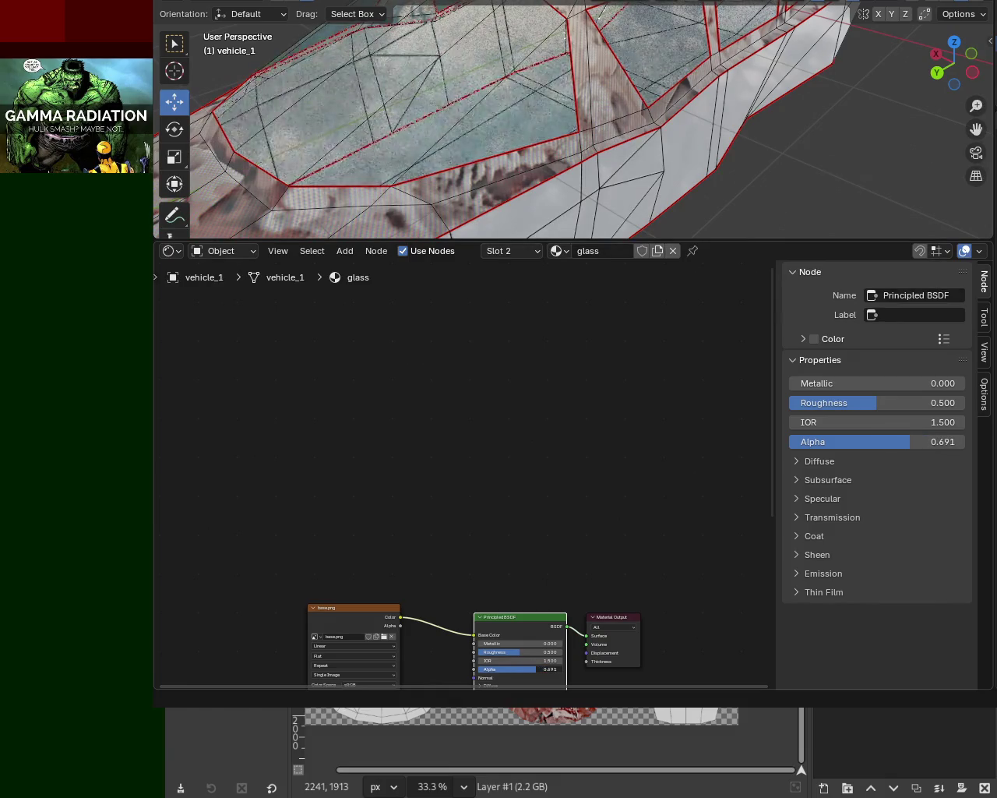
Save vehicle_1.blend, glance at the export formats, and return to Object Mode.
{"action": "key", "text": "ctrl+s"}
{"action": "key", "text": "F4"}
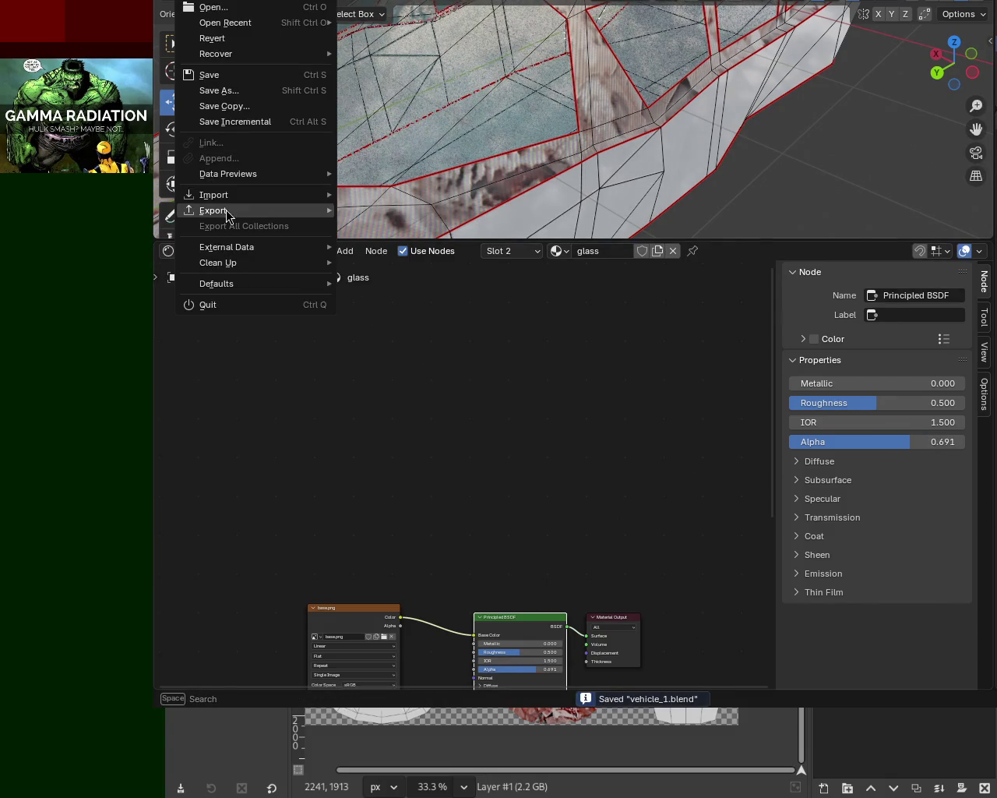
{"action": "left_click", "coordinate": [459, 306]}
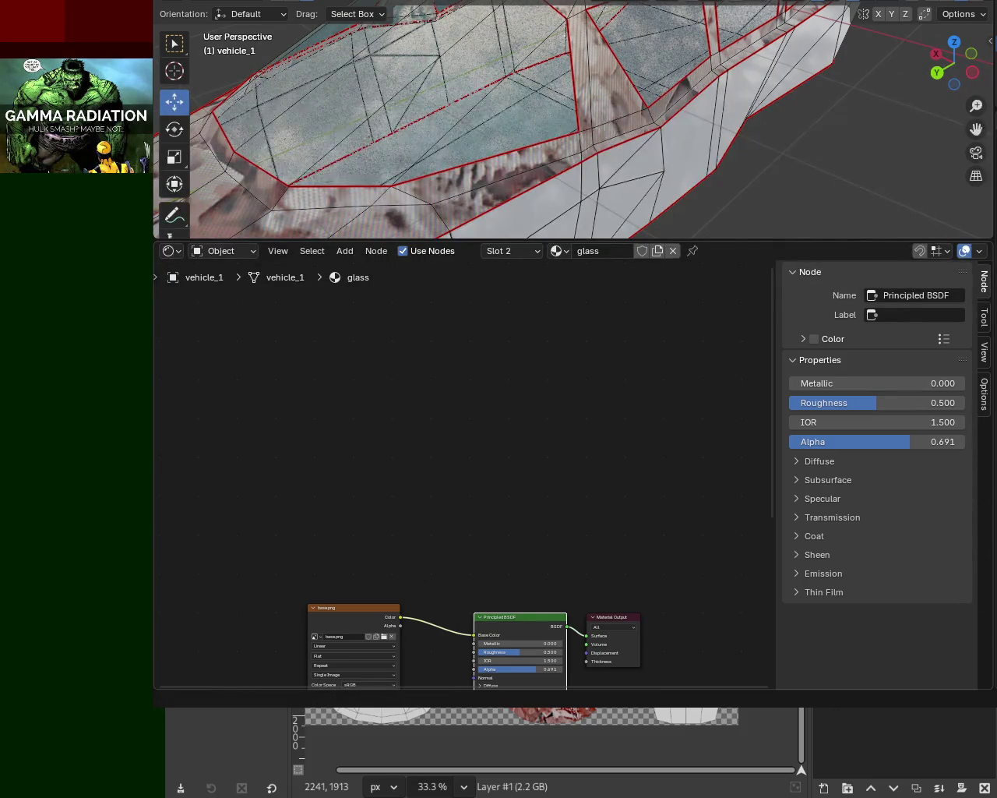
{"action": "key", "text": "ctrl+z"}
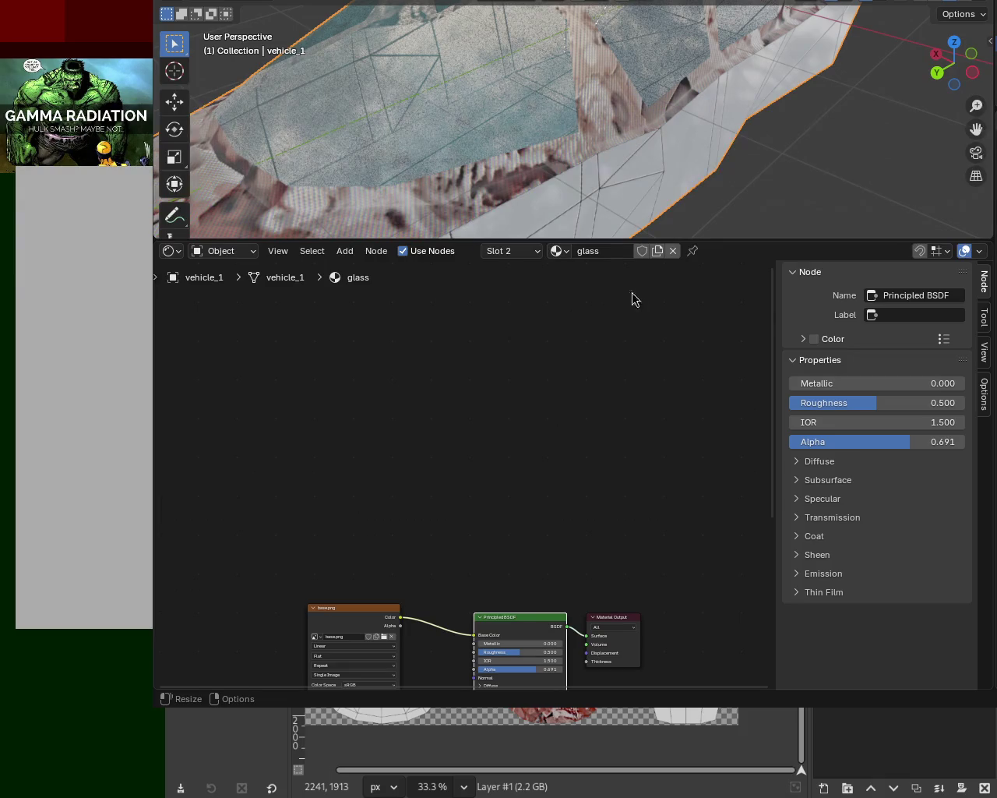
Switch away from Blender to reveal the Panda3D game with the red-textured car.
{"action": "key", "text": "alt+Tab"}
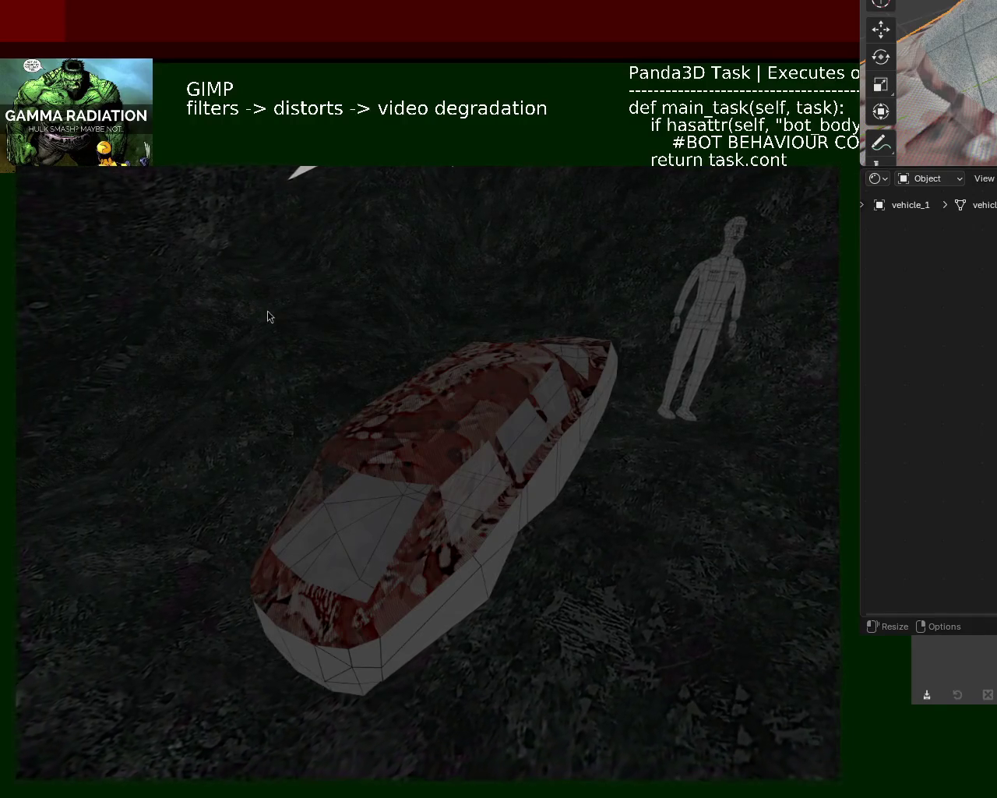
Move the Blender window aside so GIMP's vehicle texture shows over the game.
{"action": "mouse_move", "coordinate": [927, 199]}
{"action": "left_mouse_down"}
{"action": "mouse_move", "coordinate": [775, 362]}
{"action": "mouse_move", "coordinate": [940, 290]}
{"action": "left_mouse_up"}
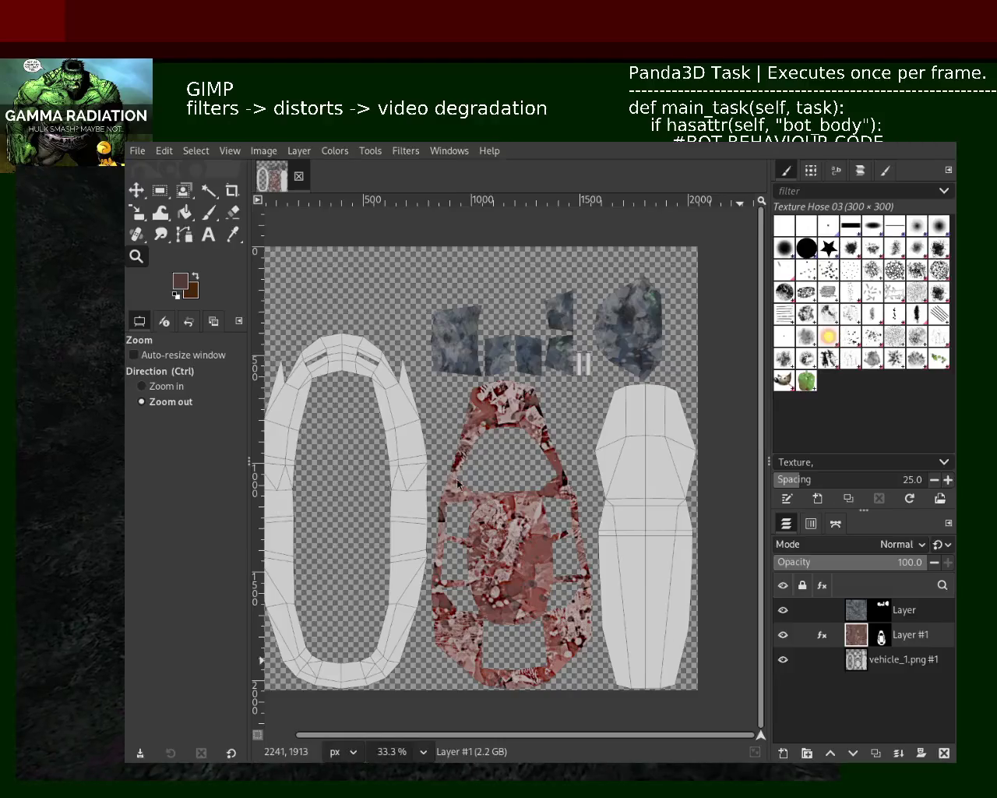
Review Layer #1's Video Degradation effect, save the texture, and close the effects list.
{"action": "left_click", "coordinate": [823, 636]}
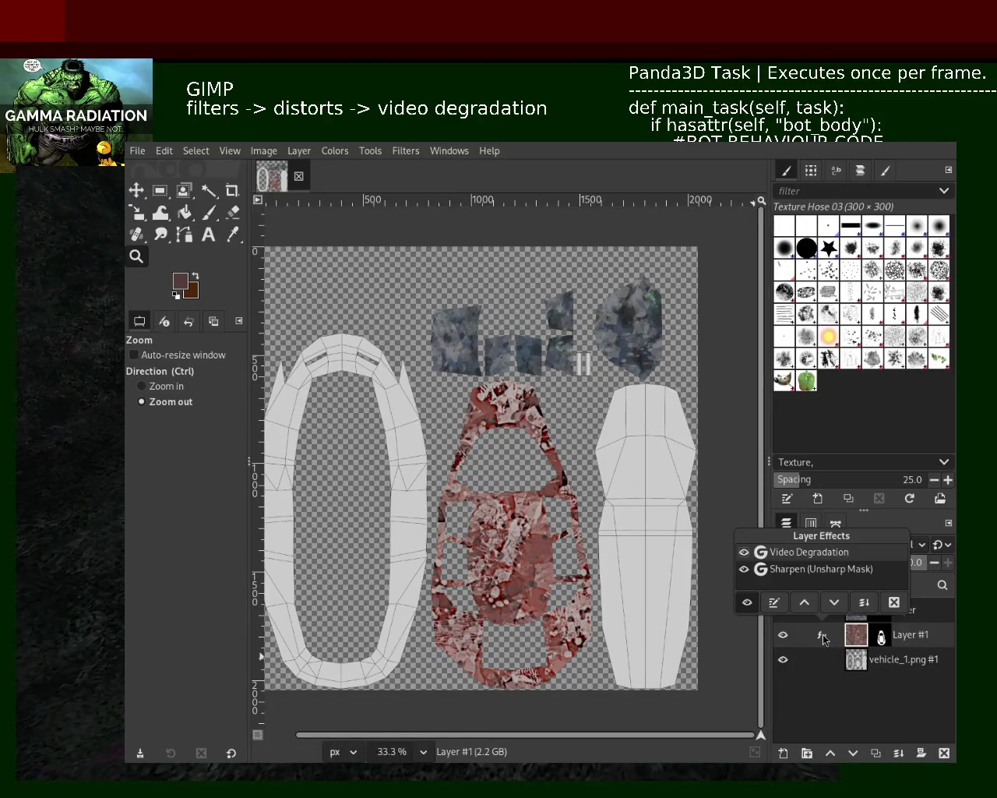
{"action": "left_click", "coordinate": [774, 602]}
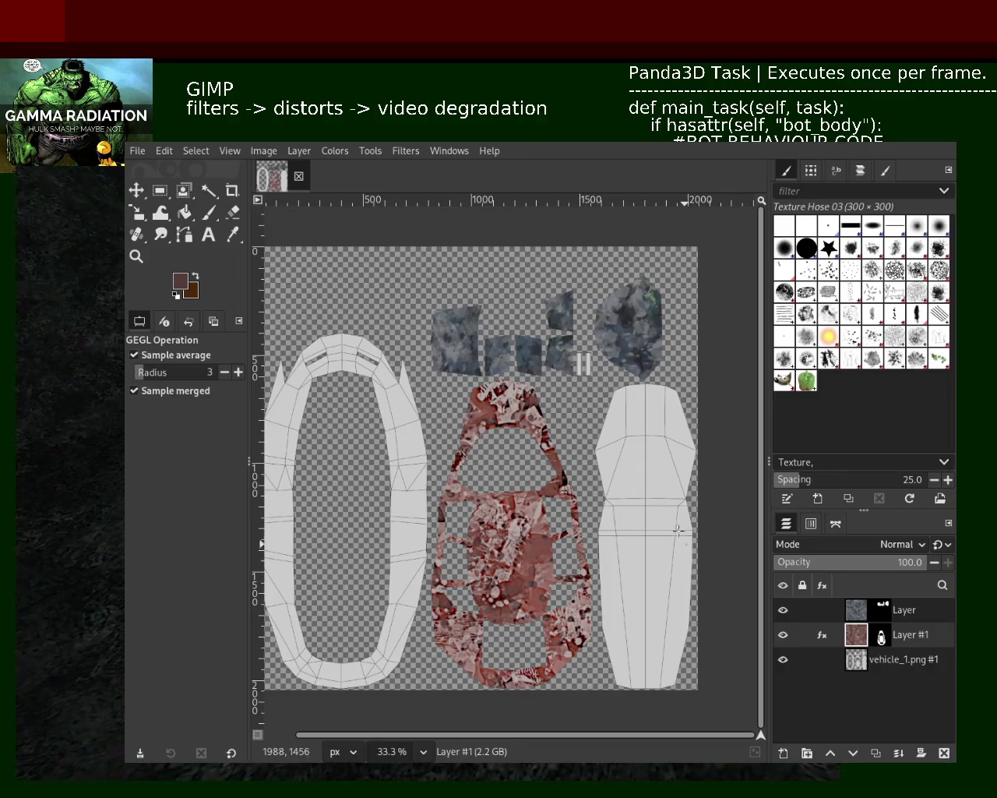
{"action": "key", "text": "ctrl+s"}
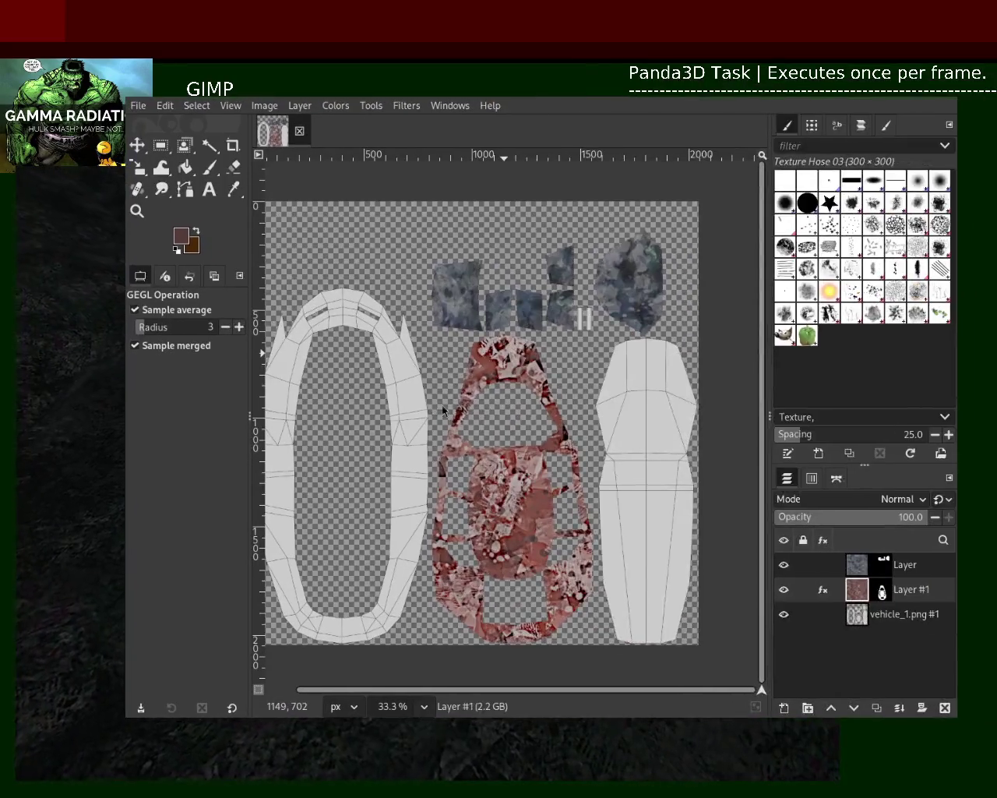
{"action": "left_click", "coordinate": [824, 592]}
{"action": "left_click", "coordinate": [774, 556]}
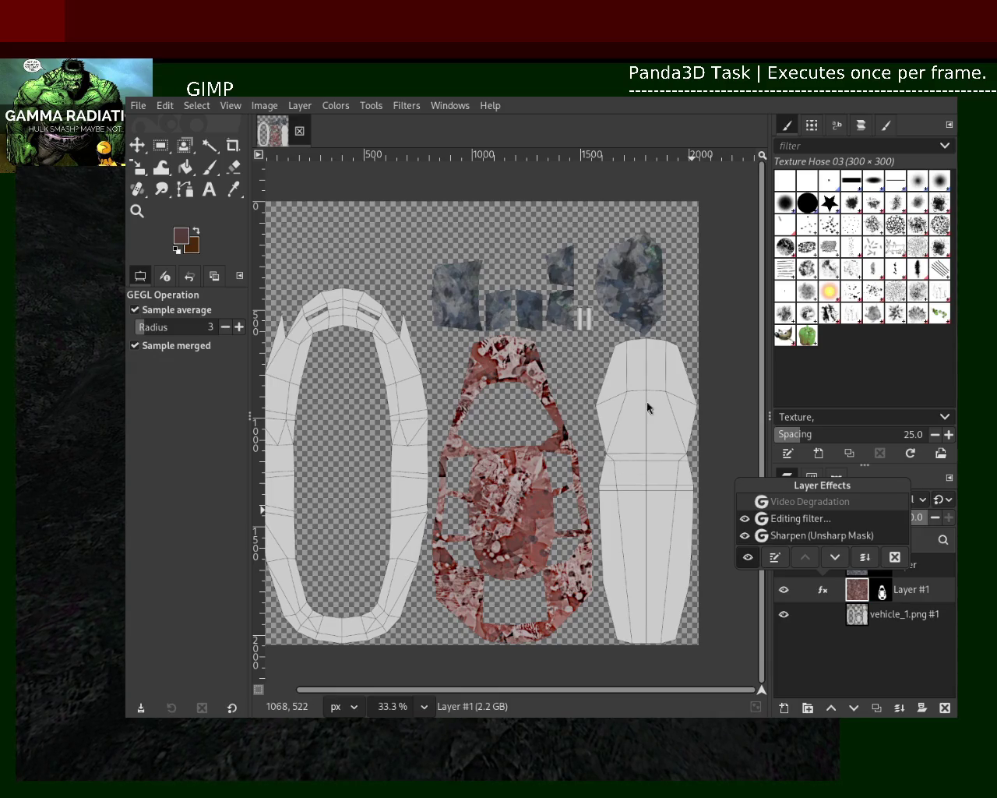
{"action": "left_click", "coordinate": [854, 666]}
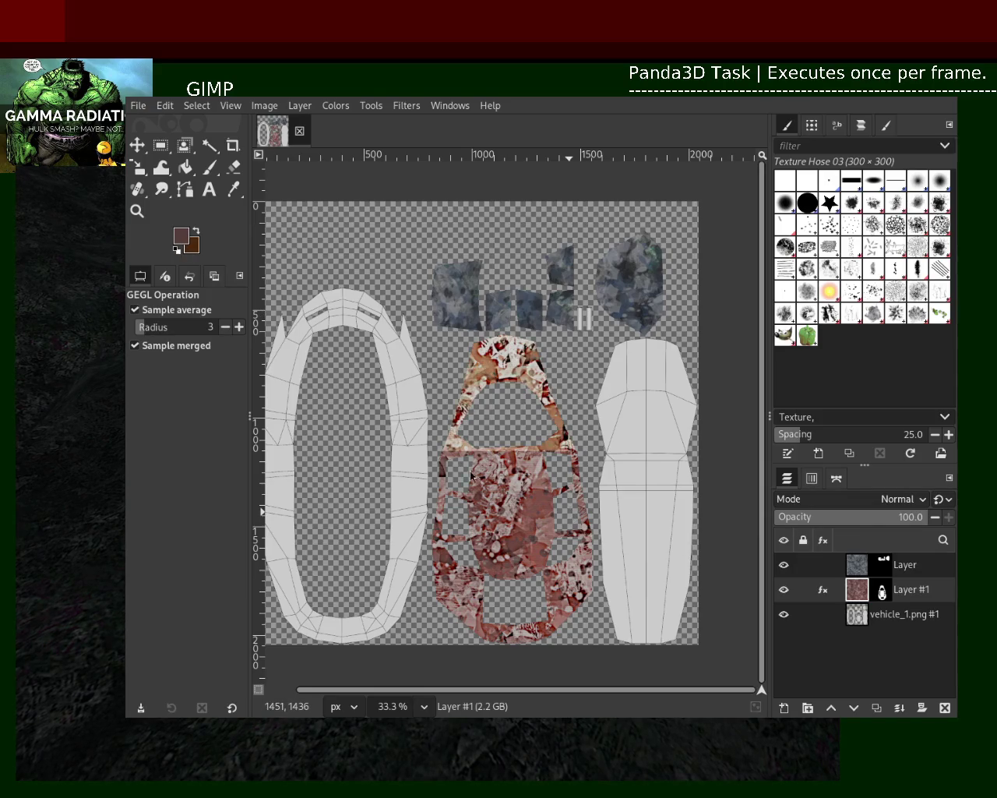
Zoom in and out on the texture to inspect the effect-treated car body.
{"action": "key", "text": "z"}
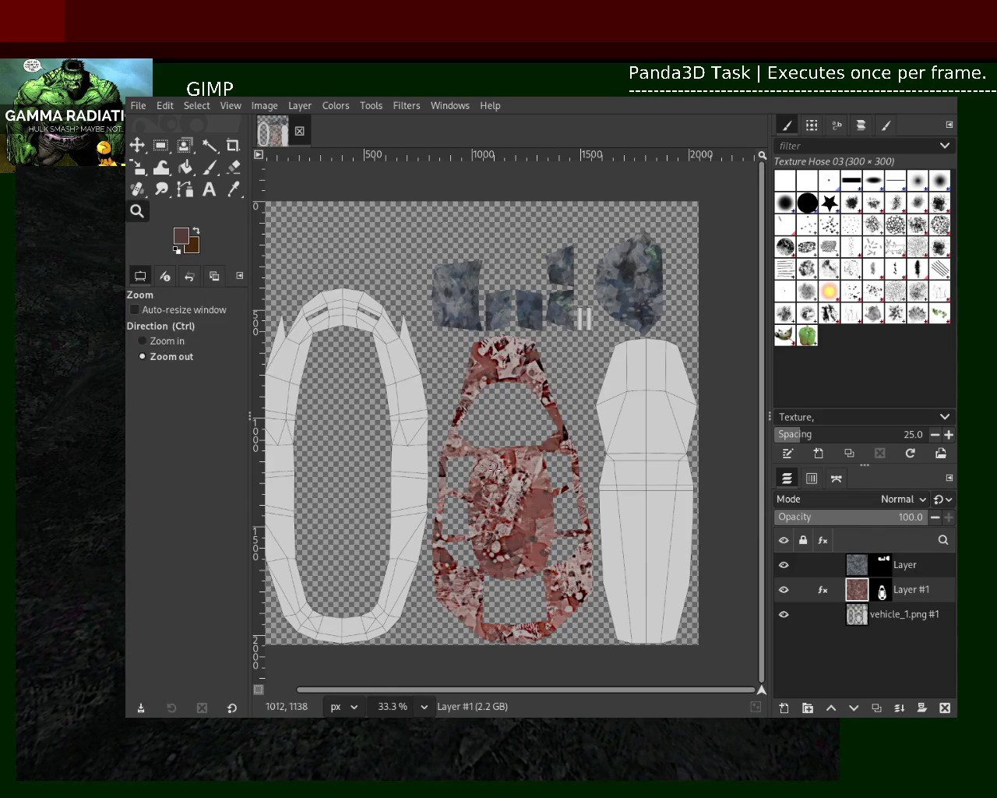
{"action": "scroll", "coordinate": [544, 503], "scroll_direction": "up", "scroll_amount": 2}
{"action": "scroll", "coordinate": [552, 462], "scroll_direction": "up", "scroll_amount": 2}
{"action": "scroll", "coordinate": [553, 461], "scroll_direction": "down", "scroll_amount": 1}
{"action": "scroll", "coordinate": [561, 456], "scroll_direction": "down", "scroll_amount": 2}
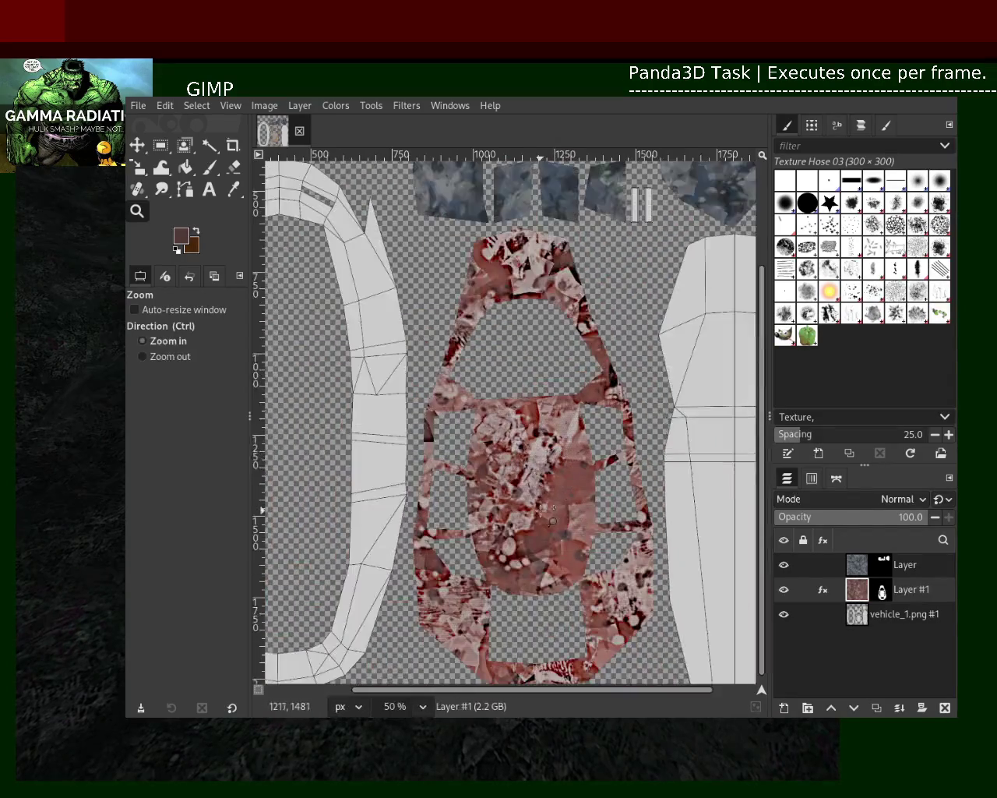
{"action": "scroll", "coordinate": [577, 444], "scroll_direction": "up", "scroll_amount": 3}
{"action": "scroll", "coordinate": [592, 434], "scroll_direction": "up", "scroll_amount": 2}
{"action": "scroll", "coordinate": [592, 433], "scroll_direction": "down", "scroll_amount": 1}
{"action": "scroll", "coordinate": [592, 433], "scroll_direction": "down", "scroll_amount": 1}
{"action": "scroll", "coordinate": [592, 433], "scroll_direction": "down", "scroll_amount": 1}
{"action": "scroll", "coordinate": [592, 433], "scroll_direction": "down", "scroll_amount": 1}
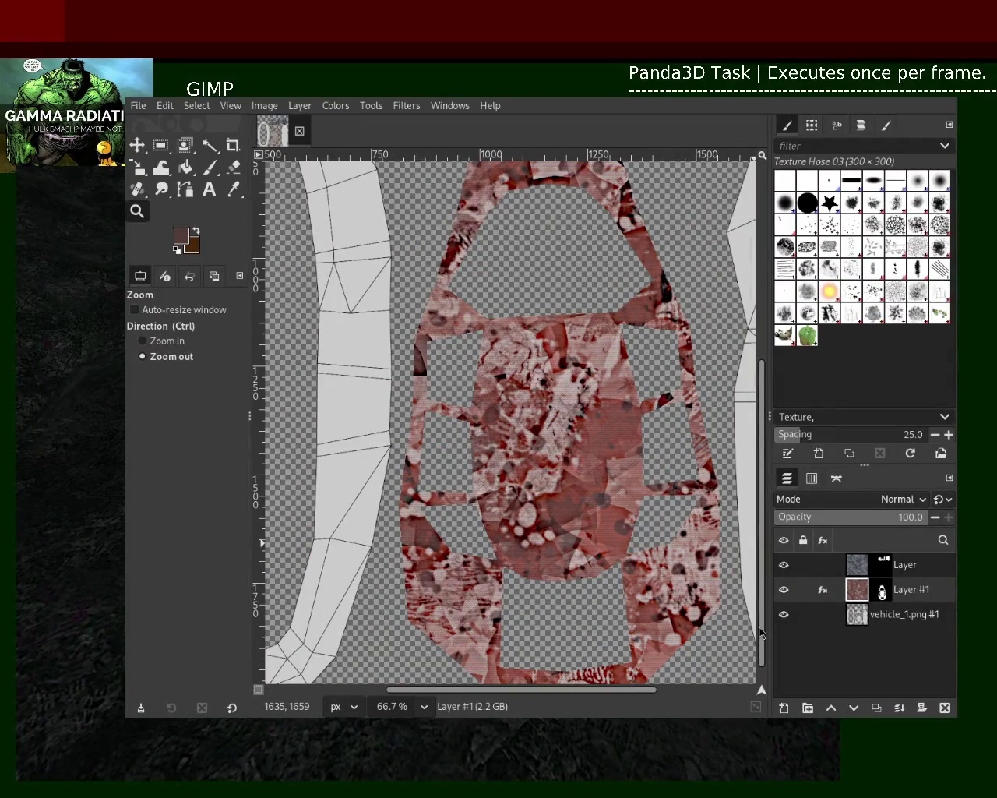
{"action": "scroll", "coordinate": [572, 370], "scroll_direction": "up", "scroll_amount": 1}
{"action": "scroll", "coordinate": [572, 370], "scroll_direction": "up", "scroll_amount": 2}
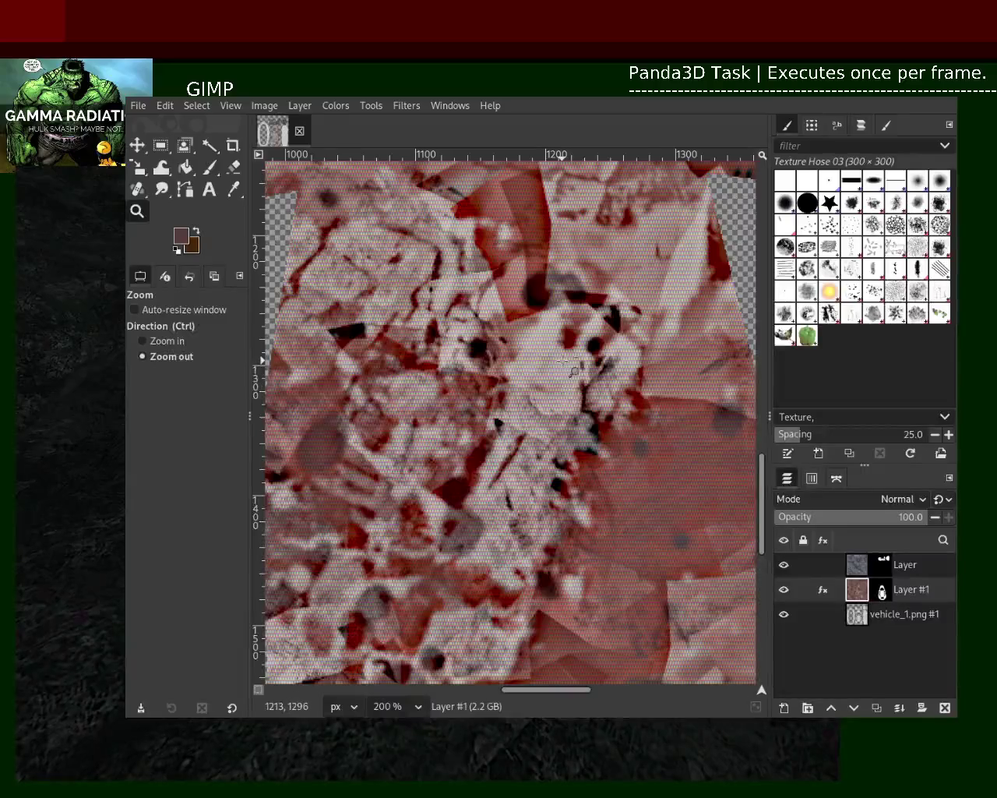
{"action": "scroll", "coordinate": [569, 364], "scroll_direction": "down", "scroll_amount": 2}
{"action": "scroll", "coordinate": [564, 360], "scroll_direction": "down", "scroll_amount": 2}
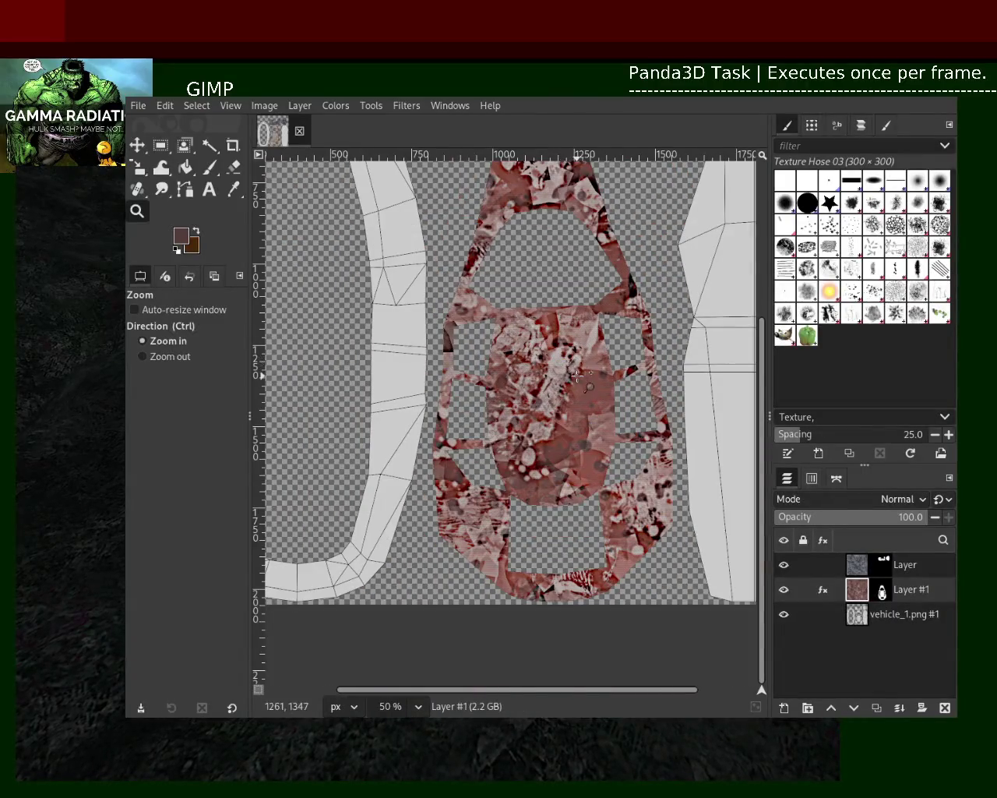
{"action": "scroll", "coordinate": [577, 377], "scroll_direction": "up", "scroll_amount": 2}
{"action": "scroll", "coordinate": [577, 377], "scroll_direction": "up", "scroll_amount": 1}
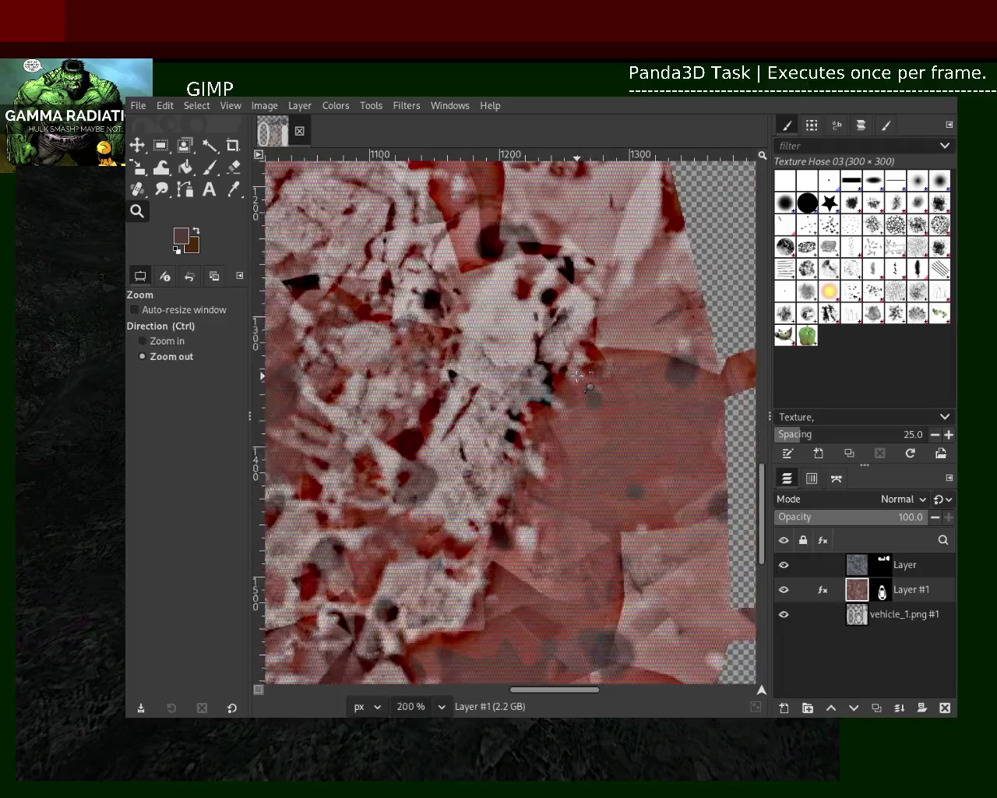
{"action": "scroll", "coordinate": [578, 378], "scroll_direction": "down", "scroll_amount": 2}
Save and export the texture, then fit the whole image back into view.
{"action": "key", "text": "ctrl+s"}
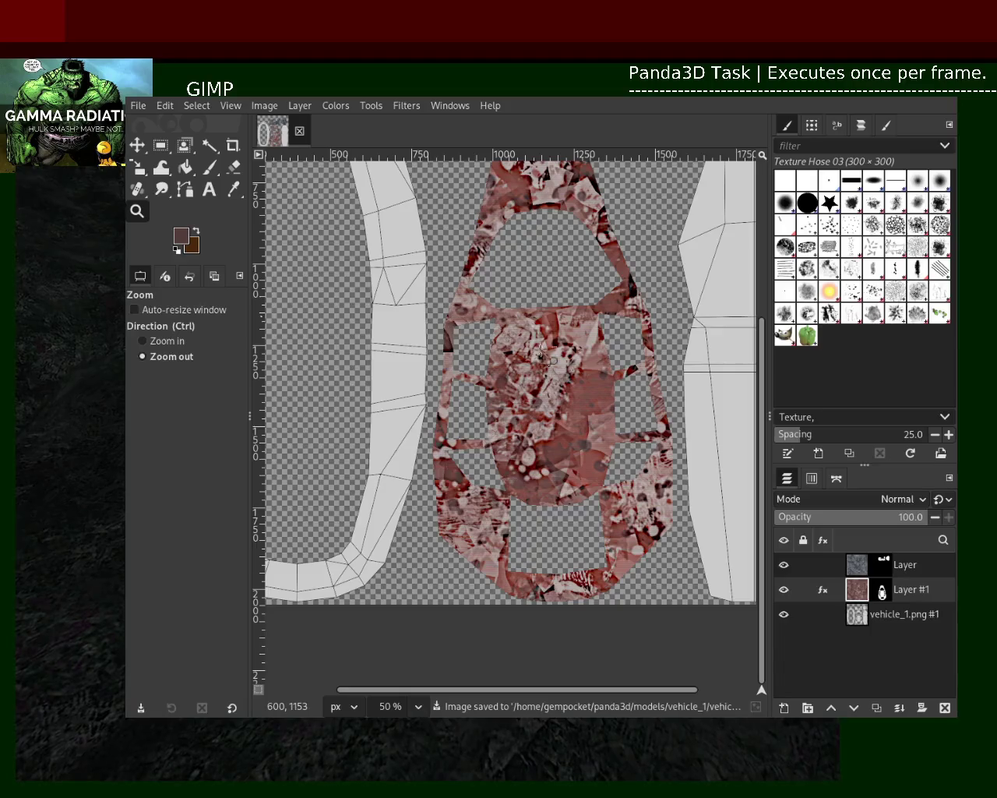
{"action": "key", "text": "ctrl+e"}
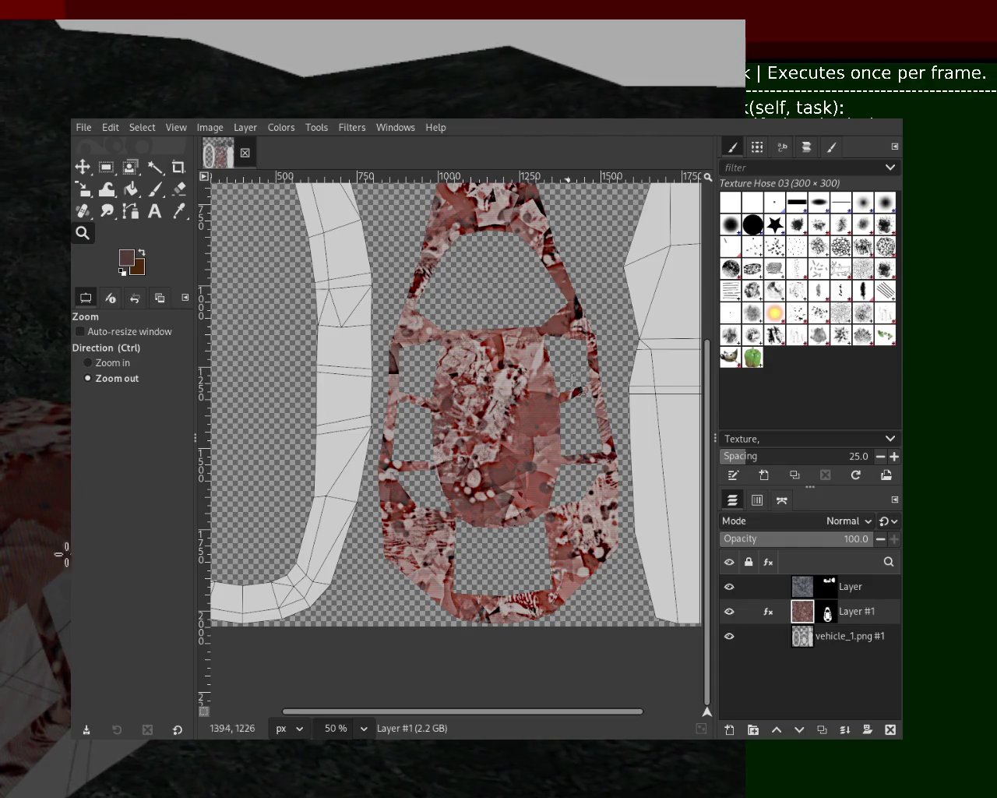
{"action": "scroll", "coordinate": [503, 421], "scroll_direction": "up", "scroll_amount": 1}
{"action": "scroll", "coordinate": [503, 421], "scroll_direction": "up", "scroll_amount": 1}
{"action": "scroll", "coordinate": [503, 421], "scroll_direction": "up", "scroll_amount": 1}
{"action": "key", "text": "minus"}
{"action": "key", "text": "minus"}
{"action": "key", "text": "minus"}
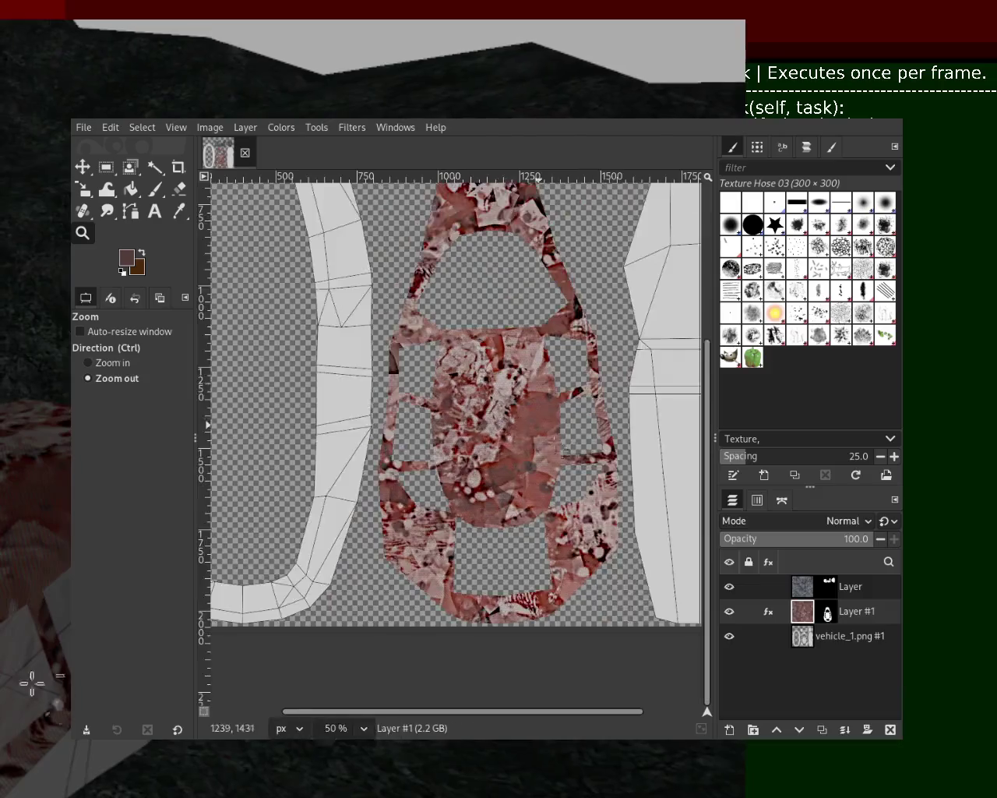
{"action": "key", "text": "plus"}
Check Layer #1's effects list, then save and export the texture again.
{"action": "left_click", "coordinate": [768, 612]}
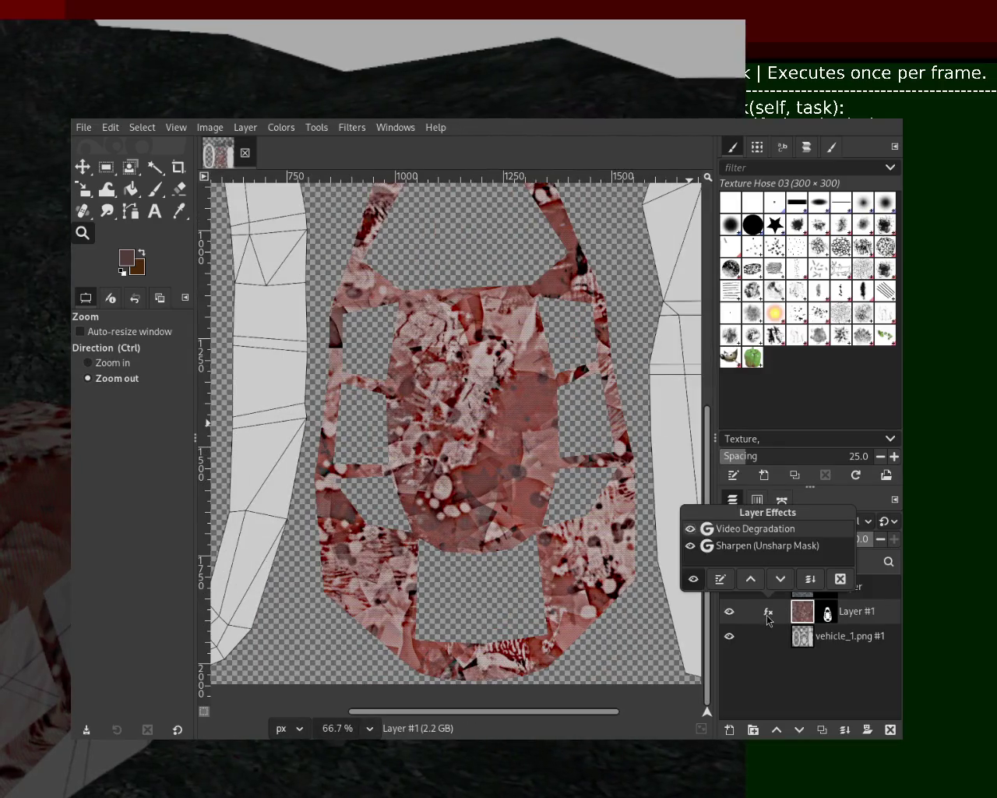
{"action": "left_click", "coordinate": [748, 516]}
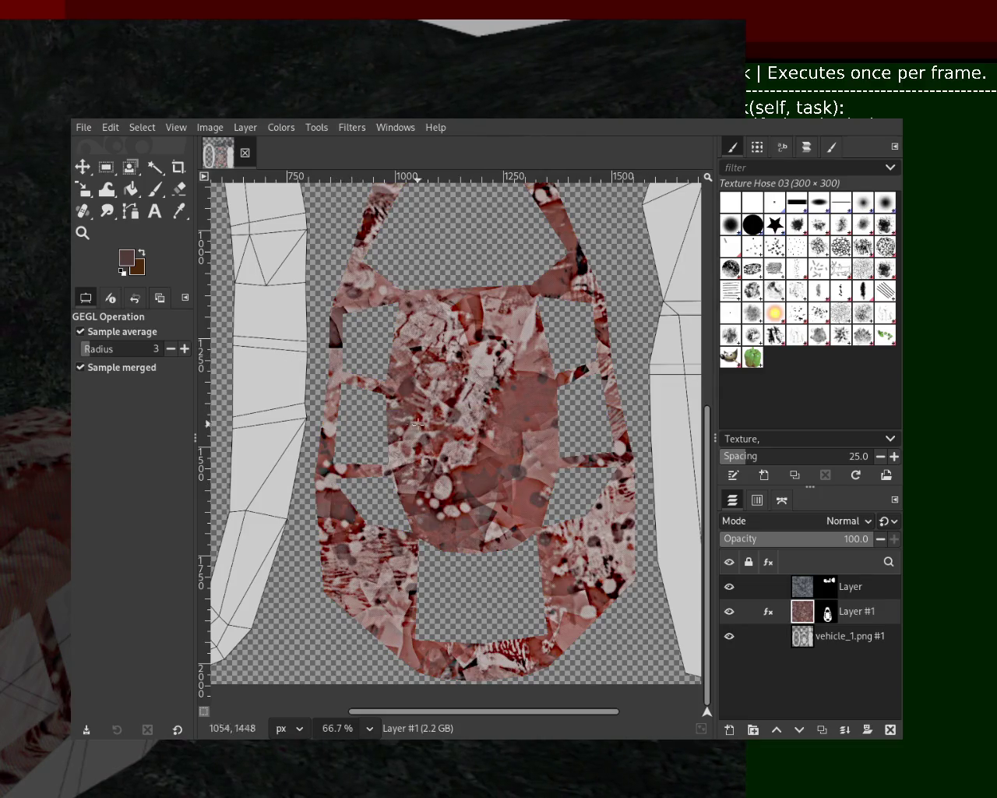
{"action": "key", "text": "ctrl+s"}
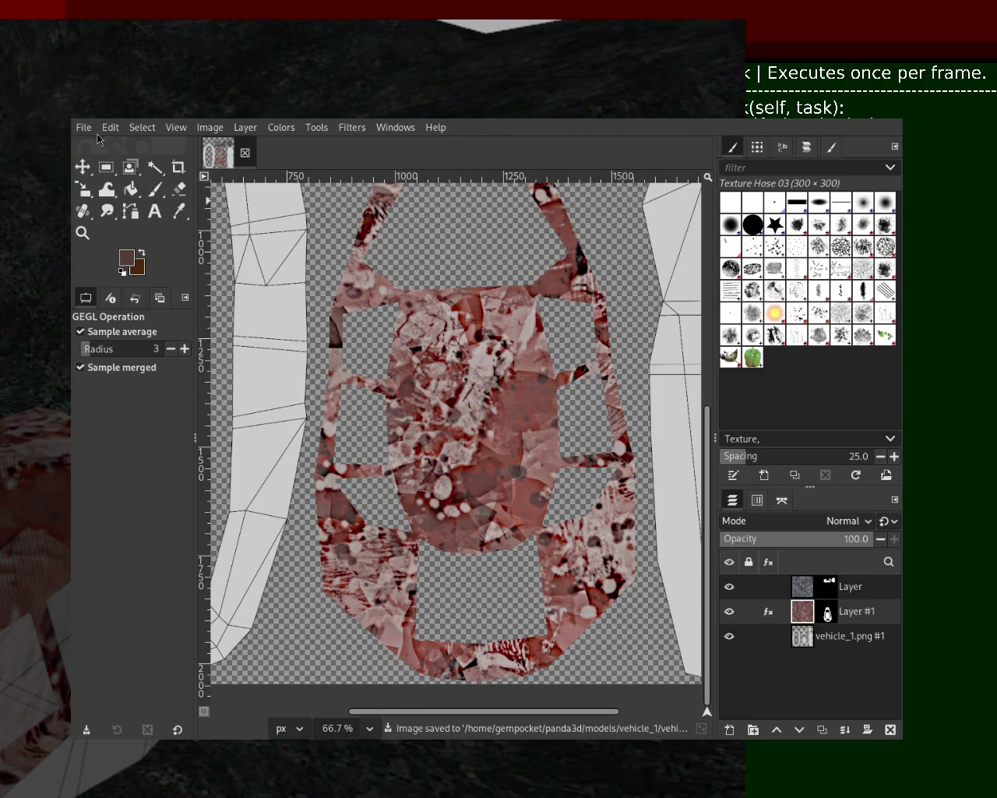
{"action": "key", "text": "ctrl+e"}
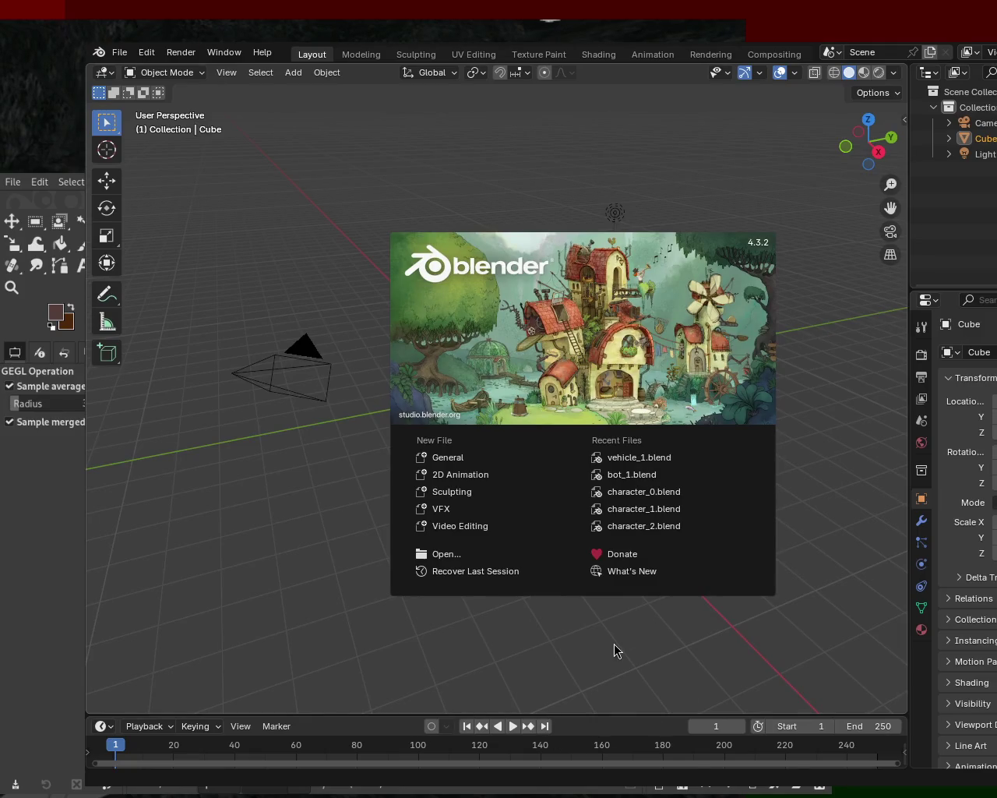
Dismiss the start screen and reopen vehicle_1.blend from recent files.
{"action": "left_click", "coordinate": [383, 268]}
{"action": "left_click", "coordinate": [119, 51]}
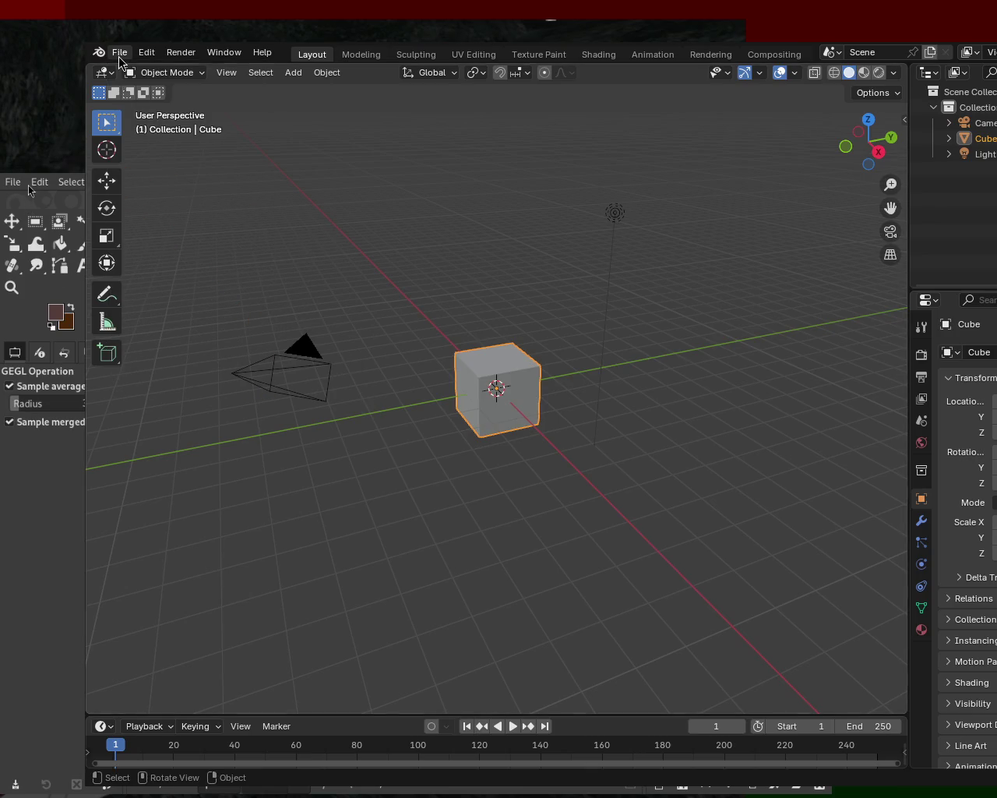
{"action": "left_click", "coordinate": [118, 55]}
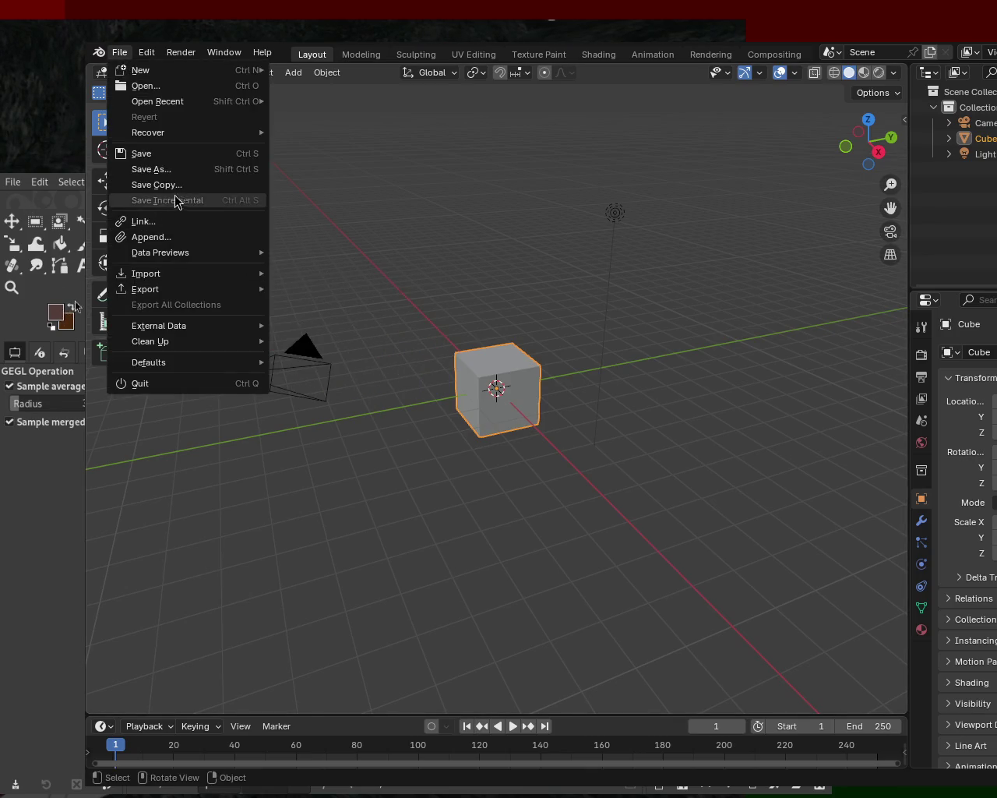
{"action": "left_click", "coordinate": [118, 51]}
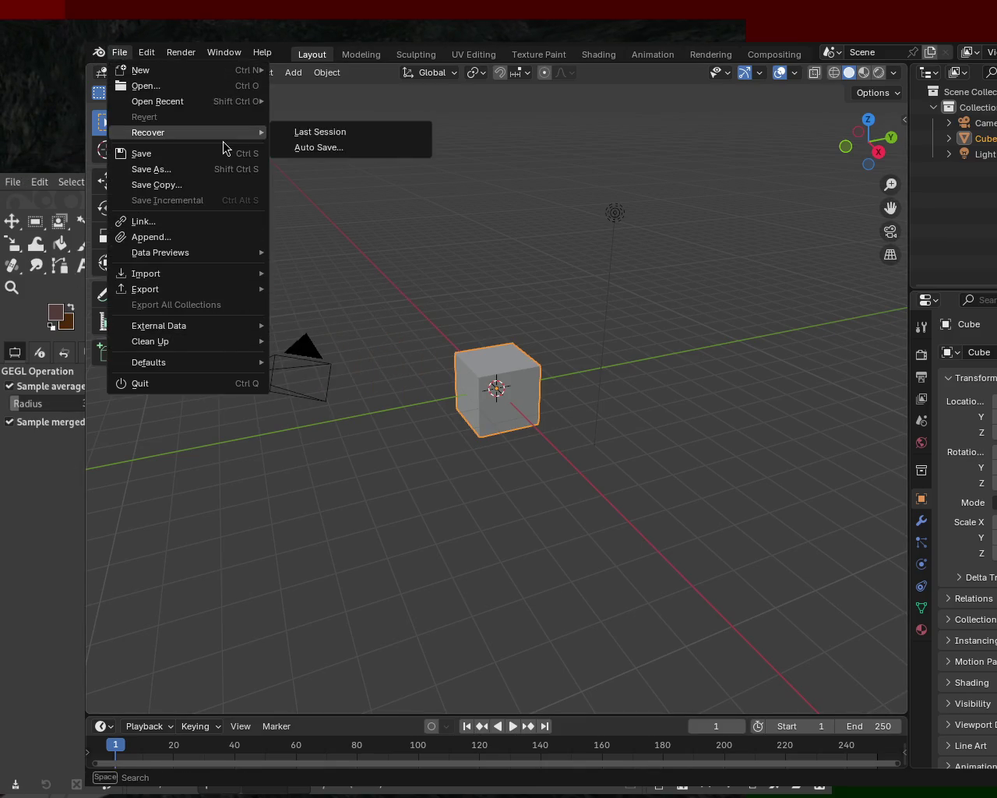
{"action": "mouse_move", "coordinate": [157, 102]}
{"action": "left_click", "coordinate": [327, 101]}
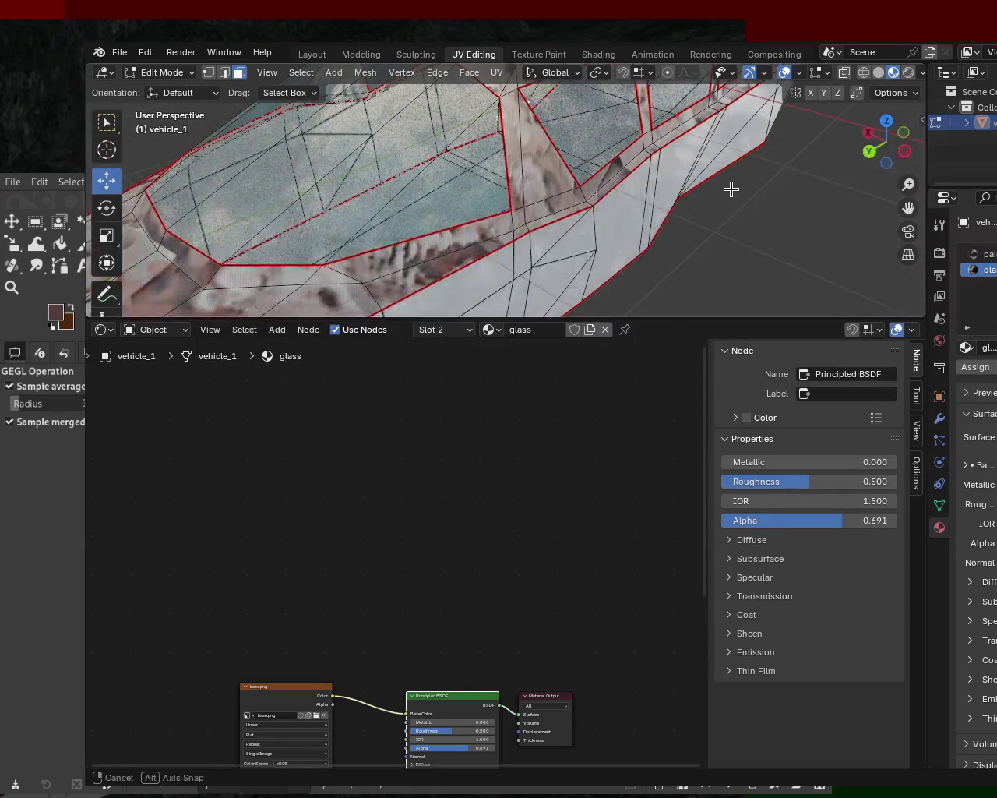
Orbit around the car to inspect its roof and windows, then switch to Object Mode.
{"action": "mouse_move", "coordinate": [730, 189]}
{"action": "left_mouse_down"}
{"action": "mouse_move", "coordinate": [421, 195]}
{"action": "mouse_move", "coordinate": [439, 178]}
{"action": "left_mouse_up"}
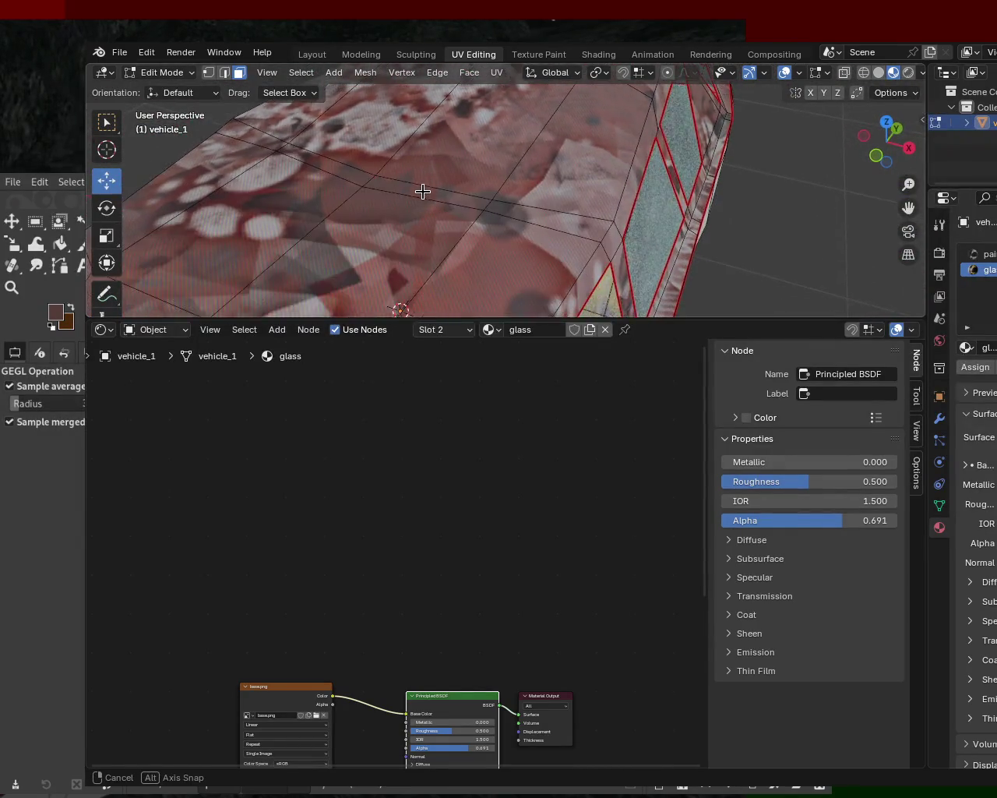
{"action": "mouse_move", "coordinate": [536, 206]}
{"action": "left_mouse_down"}
{"action": "mouse_move", "coordinate": [536, 234]}
{"action": "mouse_move", "coordinate": [547, 193]}
{"action": "left_mouse_up"}
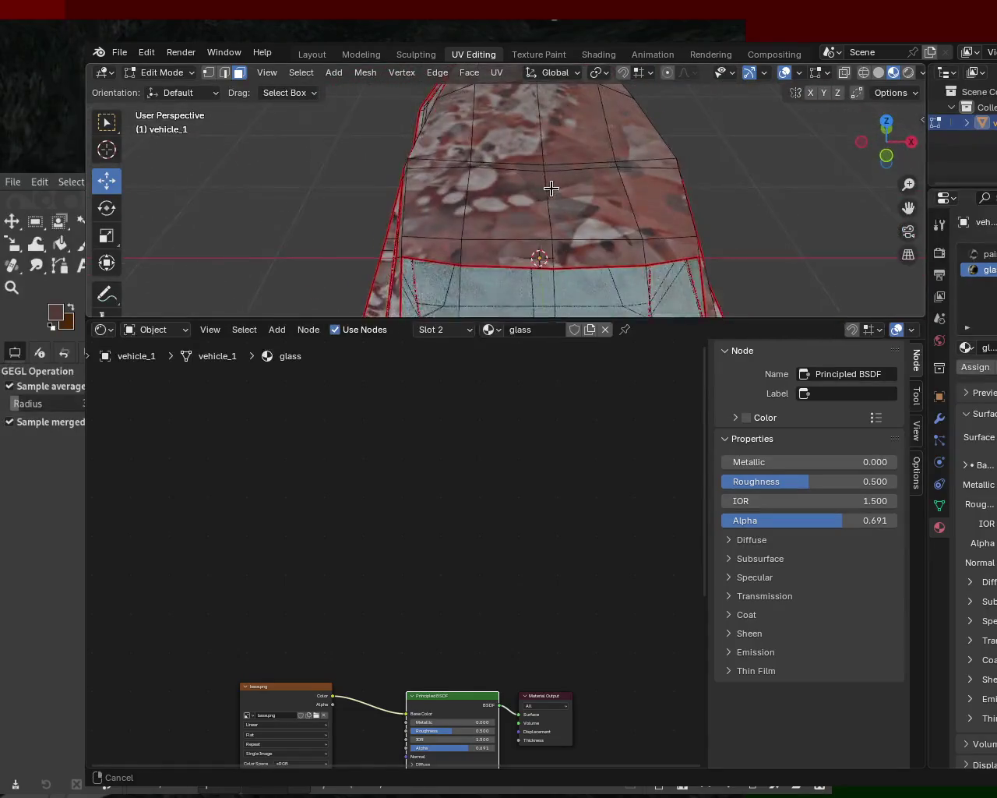
{"action": "mouse_move", "coordinate": [547, 192]}
{"action": "left_mouse_down"}
{"action": "mouse_move", "coordinate": [500, 209]}
{"action": "mouse_move", "coordinate": [609, 236]}
{"action": "mouse_move", "coordinate": [545, 202]}
{"action": "left_mouse_up"}
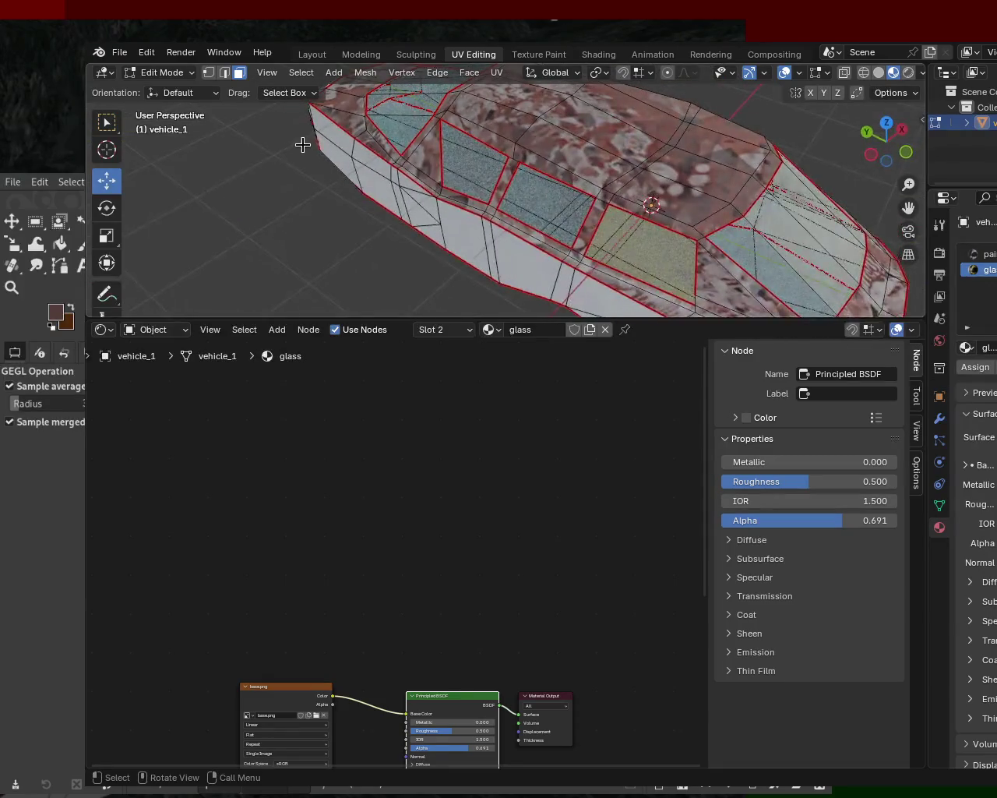
{"action": "left_click", "coordinate": [120, 53]}
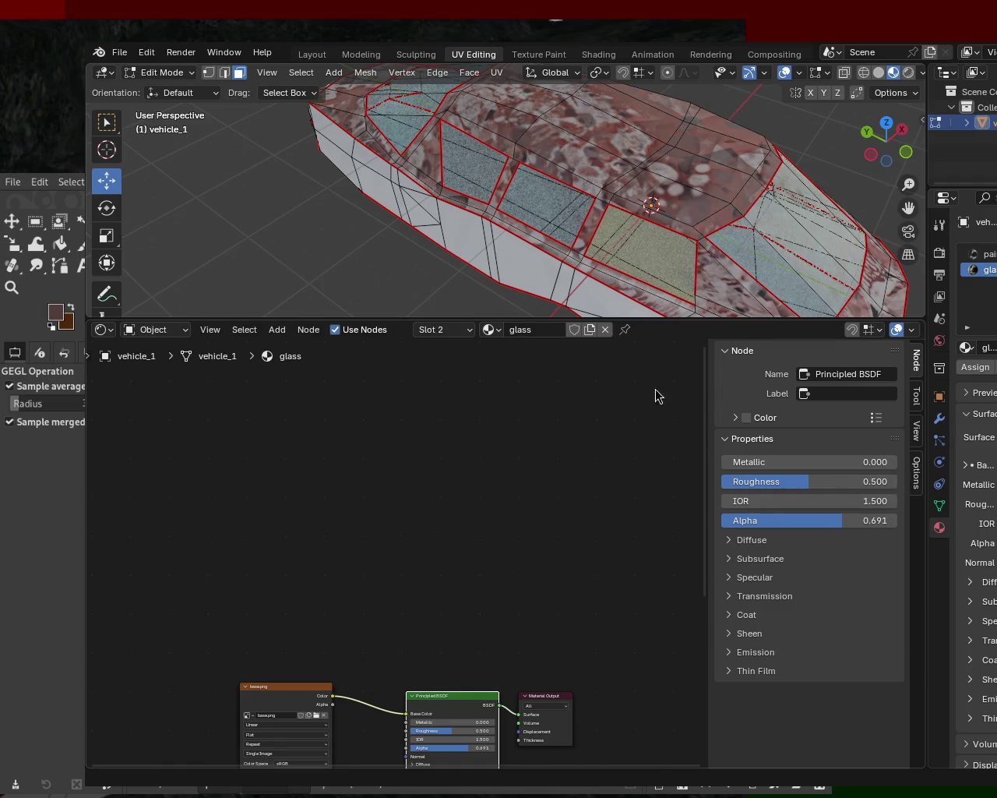
{"action": "key", "text": "Tab"}
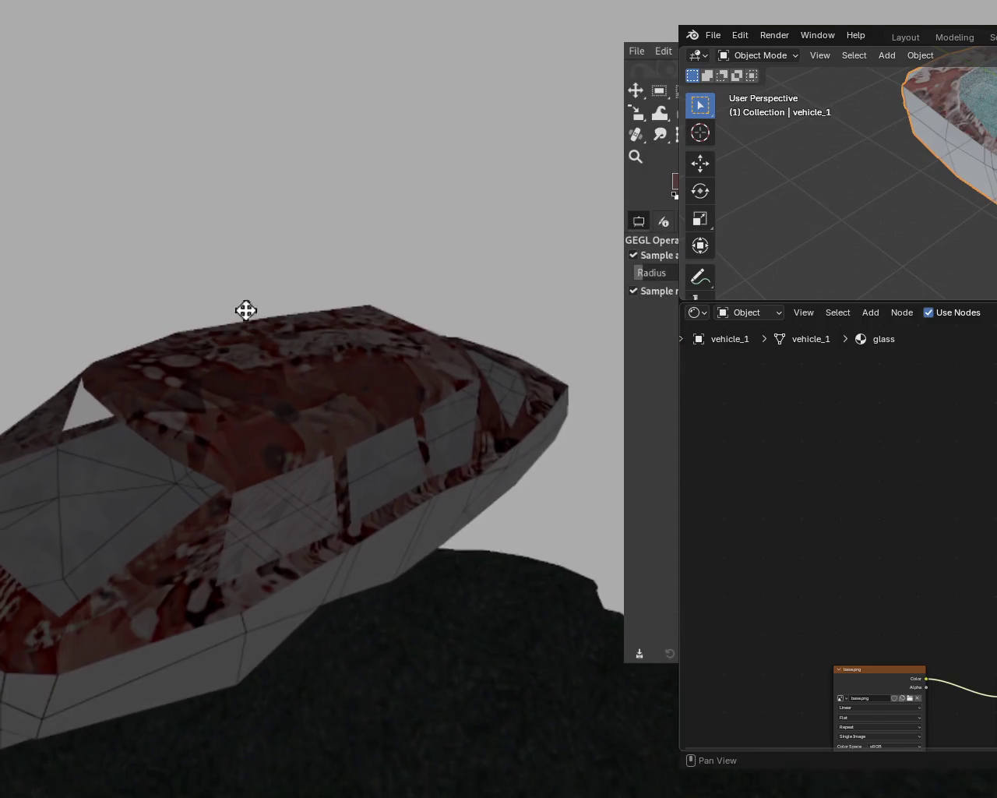
Orbit the game camera and tilt it to view the car from above.
{"action": "left_click_drag", "start_coordinate": [245, 309], "coordinate": [485, 338]}
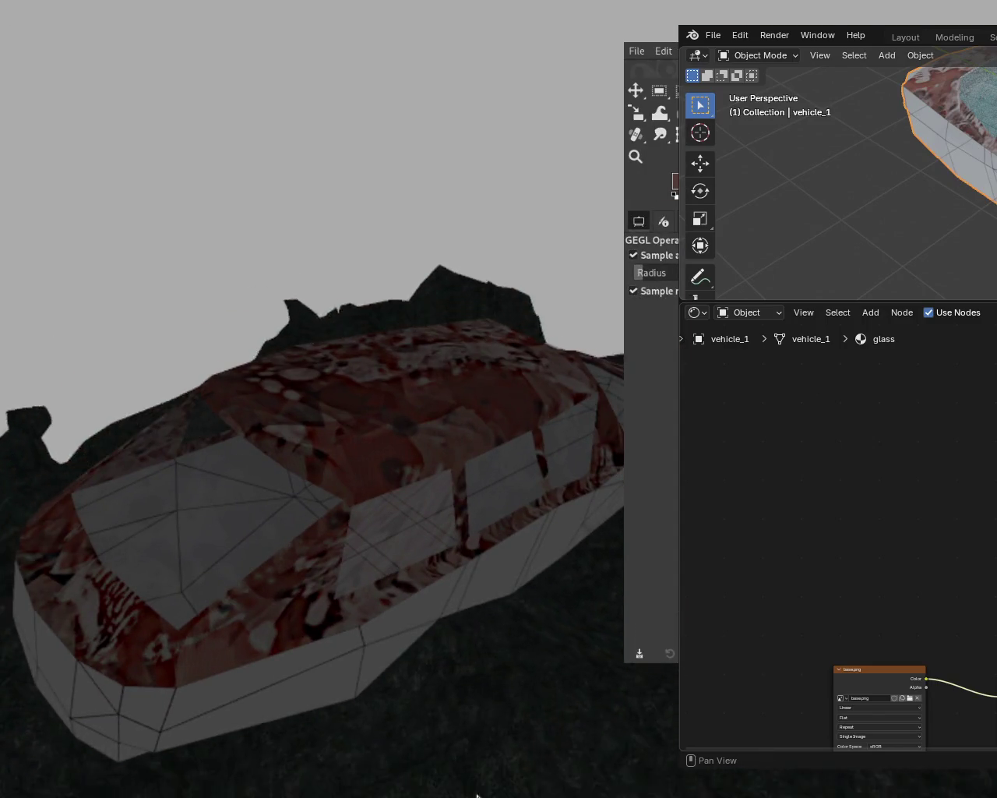
{"action": "left_click_drag", "start_coordinate": [501, 724], "coordinate": [496, 649]}
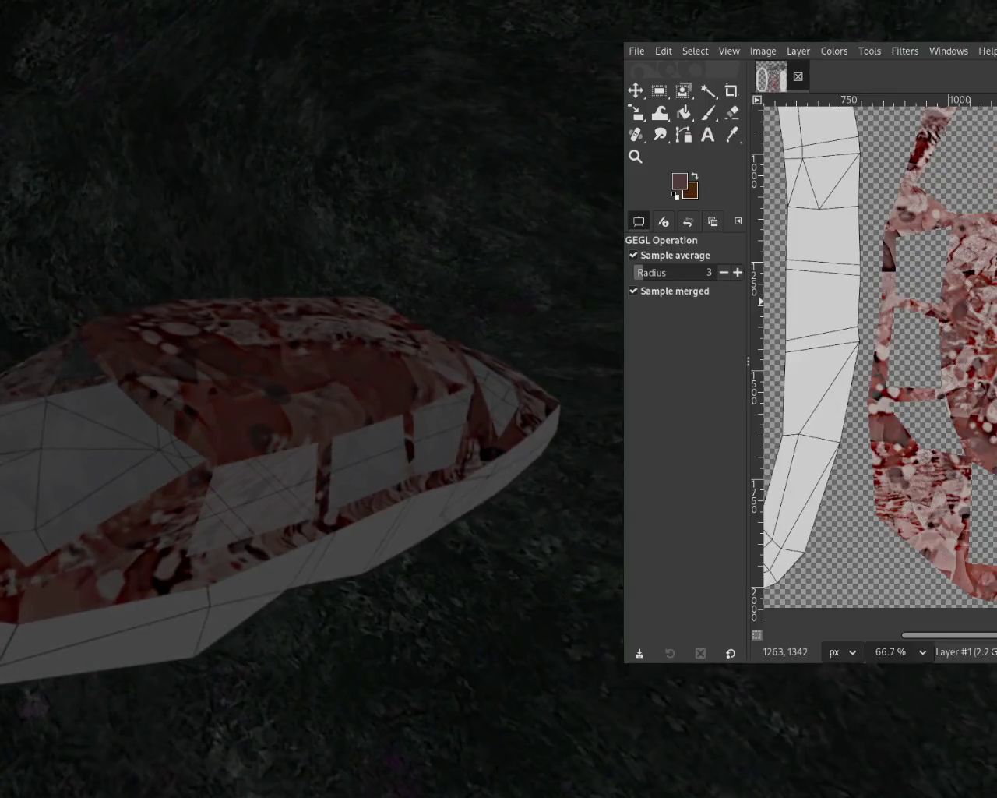
Slide GIMP further right and frame the red-textured car in the game camera.
{"action": "left_click_drag", "start_coordinate": [504, 476], "coordinate": [659, 309]}
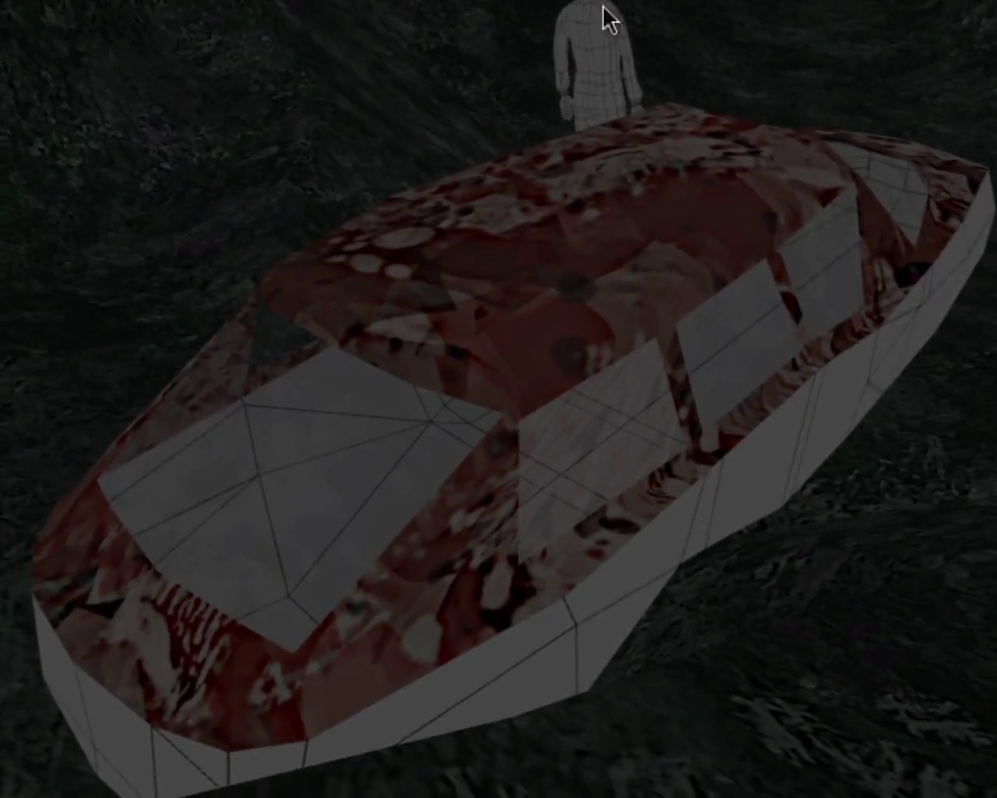
{"action": "left_click_drag", "start_coordinate": [750, 27], "coordinate": [519, 95]}
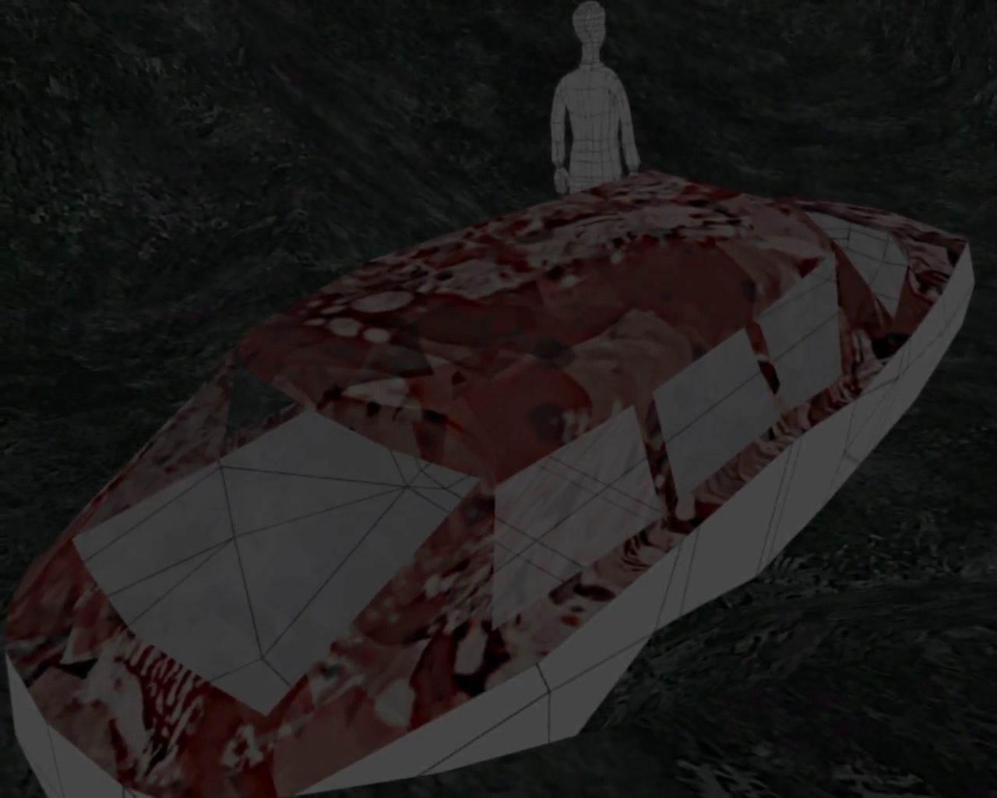
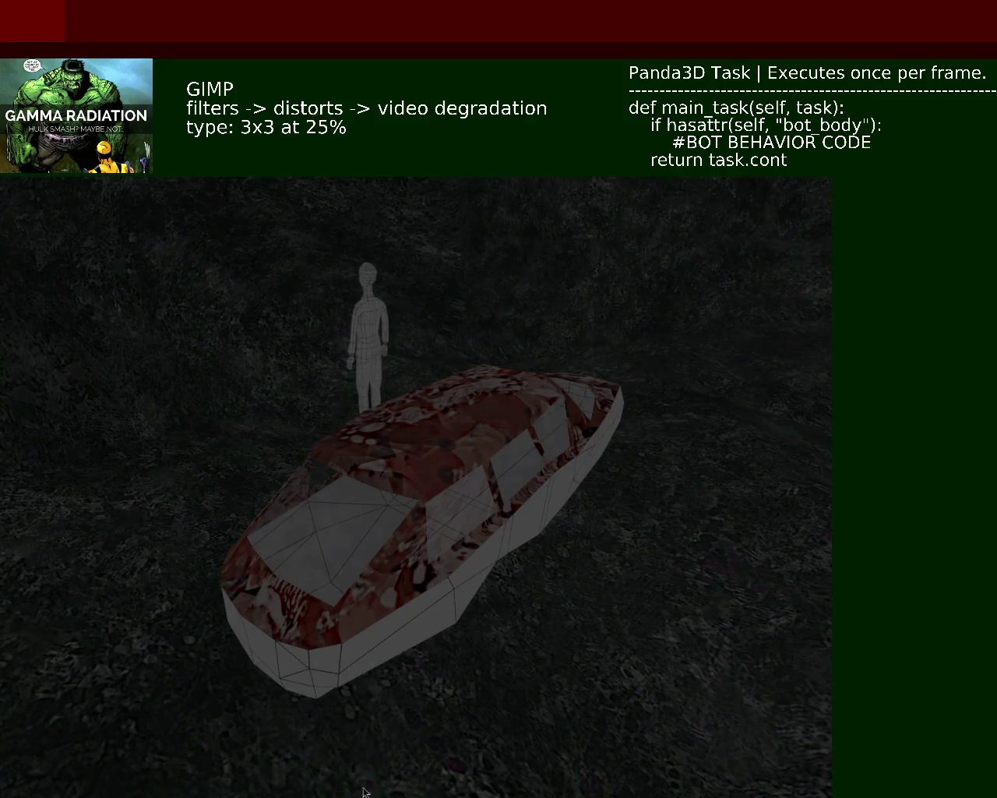
Rotate the Panda3D camera around the red-textured car to inspect its texture.
{"action": "key", "text": "Right"}
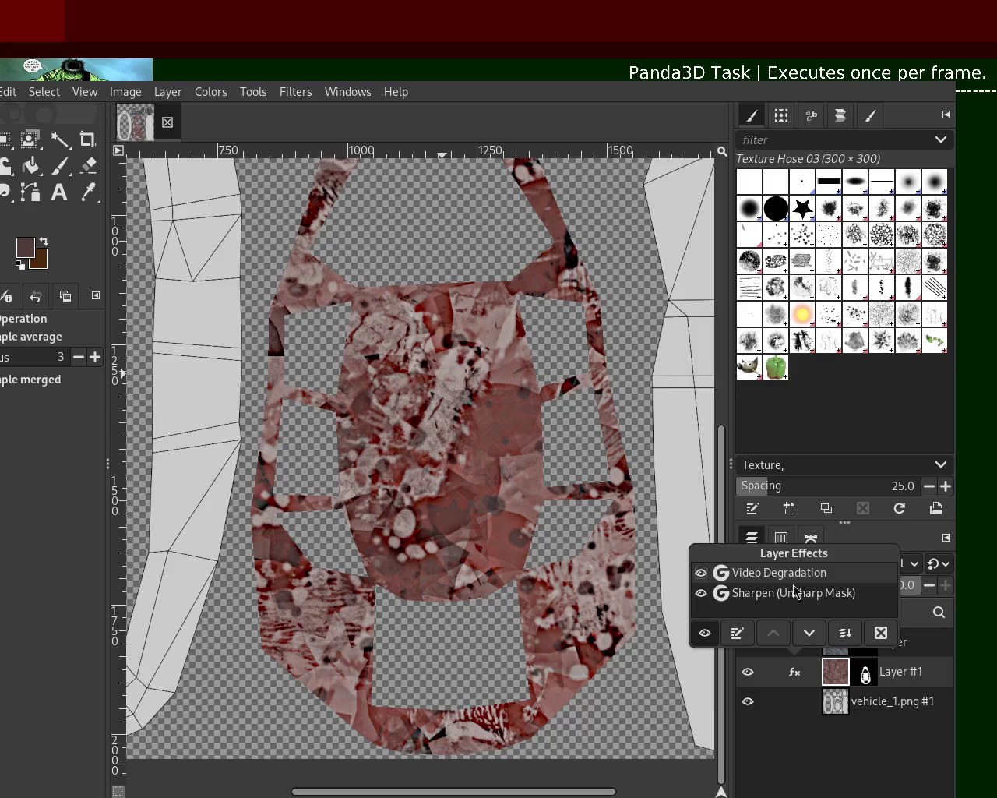
Hide Layer #1's Sharpen and Video Degradation effects in the Layer Effects list.
{"action": "left_click", "coordinate": [737, 634]}
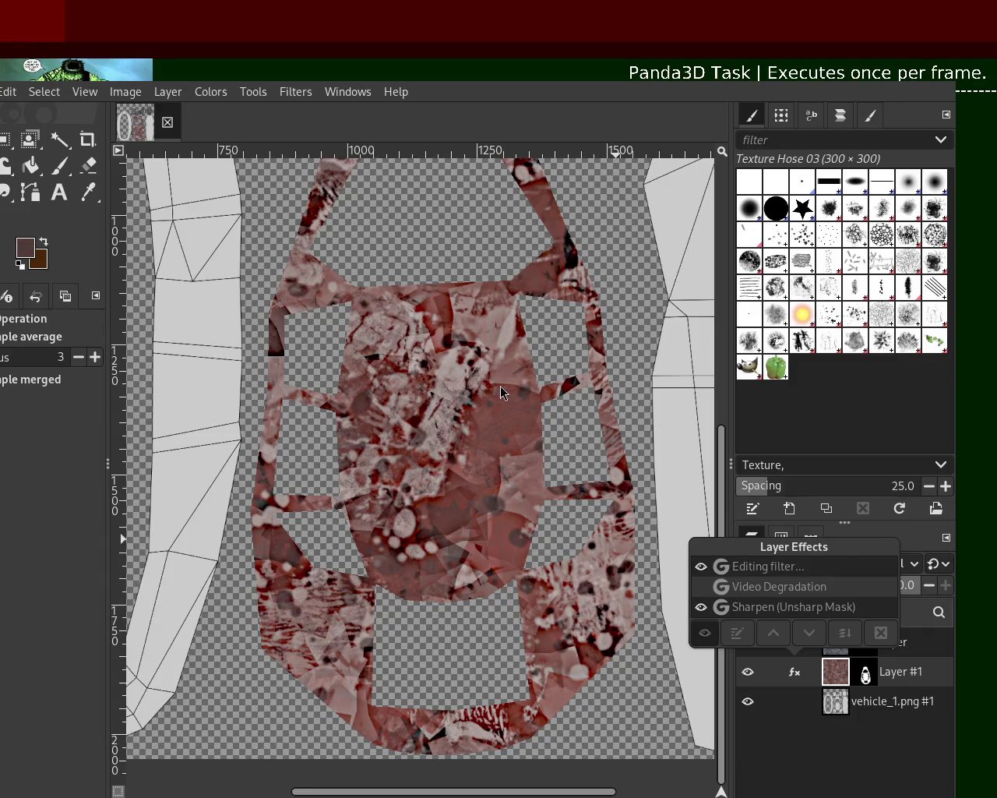
{"action": "left_click", "coordinate": [805, 751]}
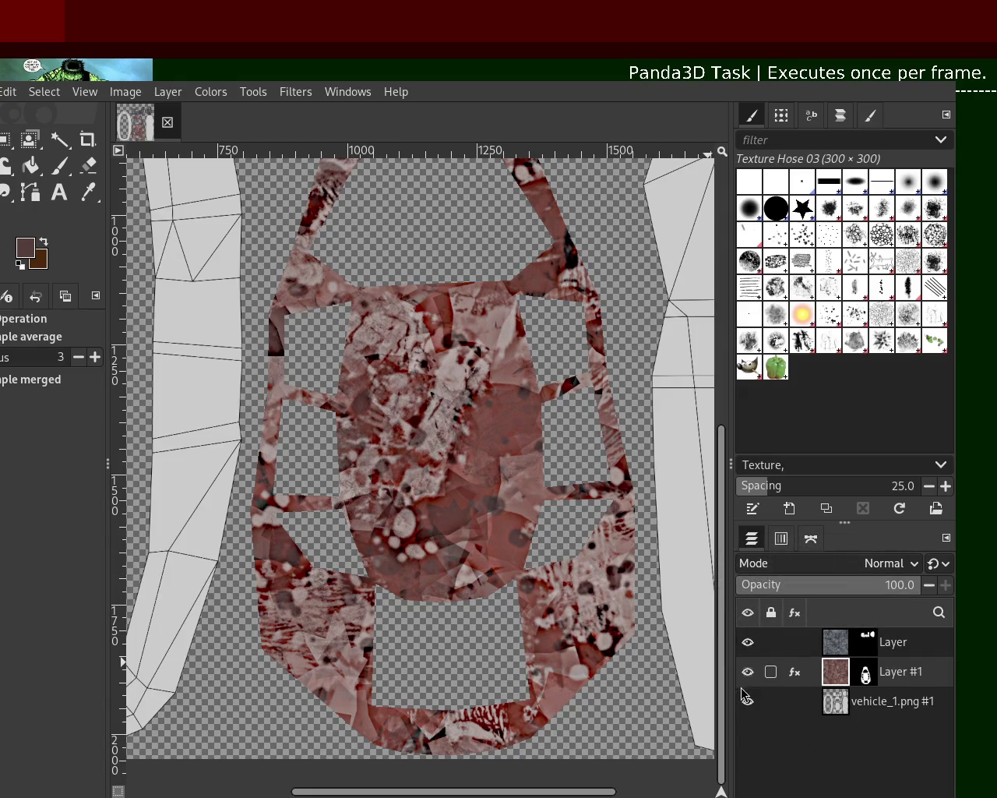
{"action": "left_click", "coordinate": [795, 672]}
{"action": "left_click", "coordinate": [701, 592]}
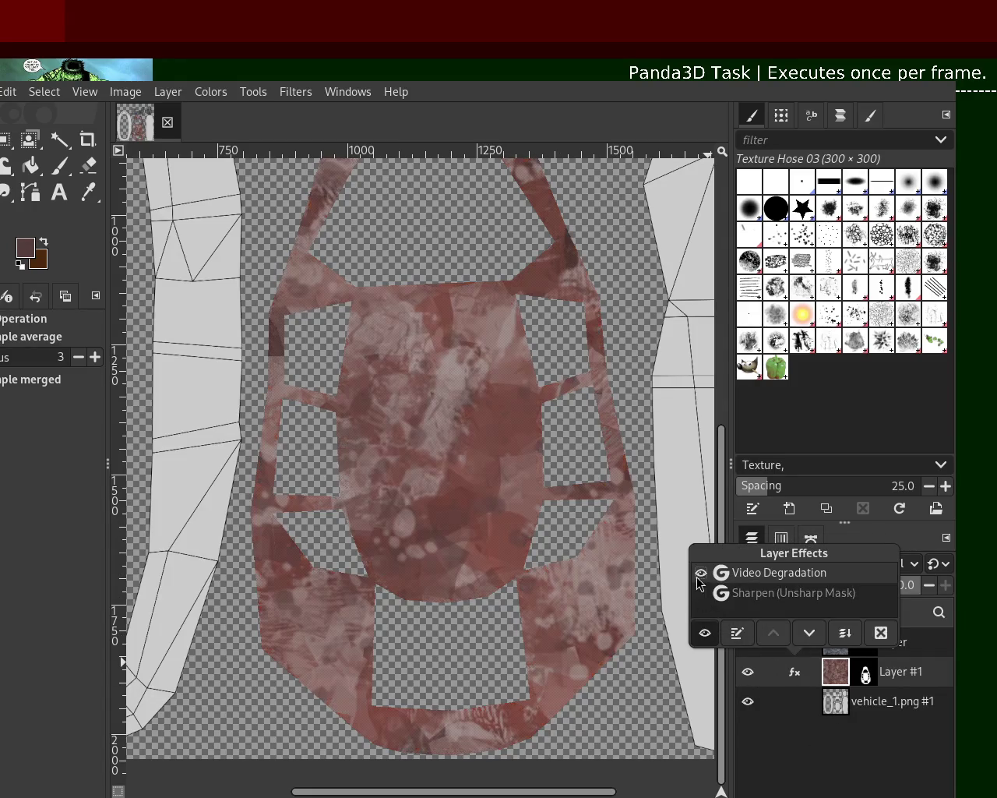
{"action": "left_click", "coordinate": [701, 572]}
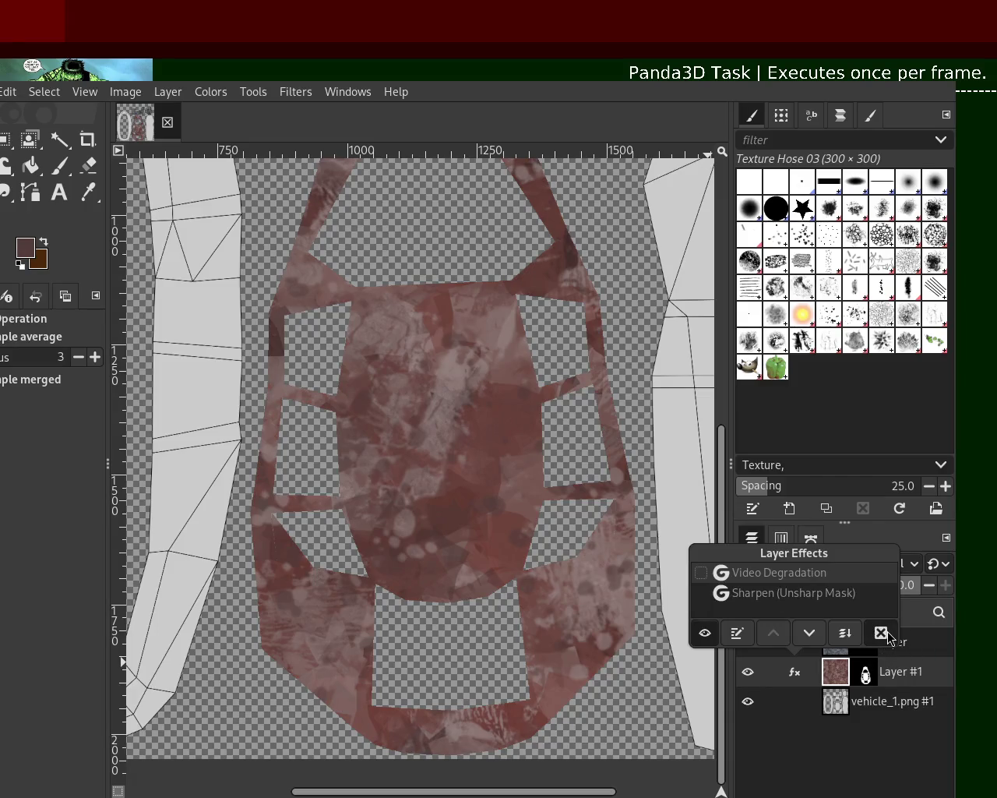
Delete the Video Degradation effect and remove Layer #1's mask.
{"action": "left_click", "coordinate": [886, 632]}
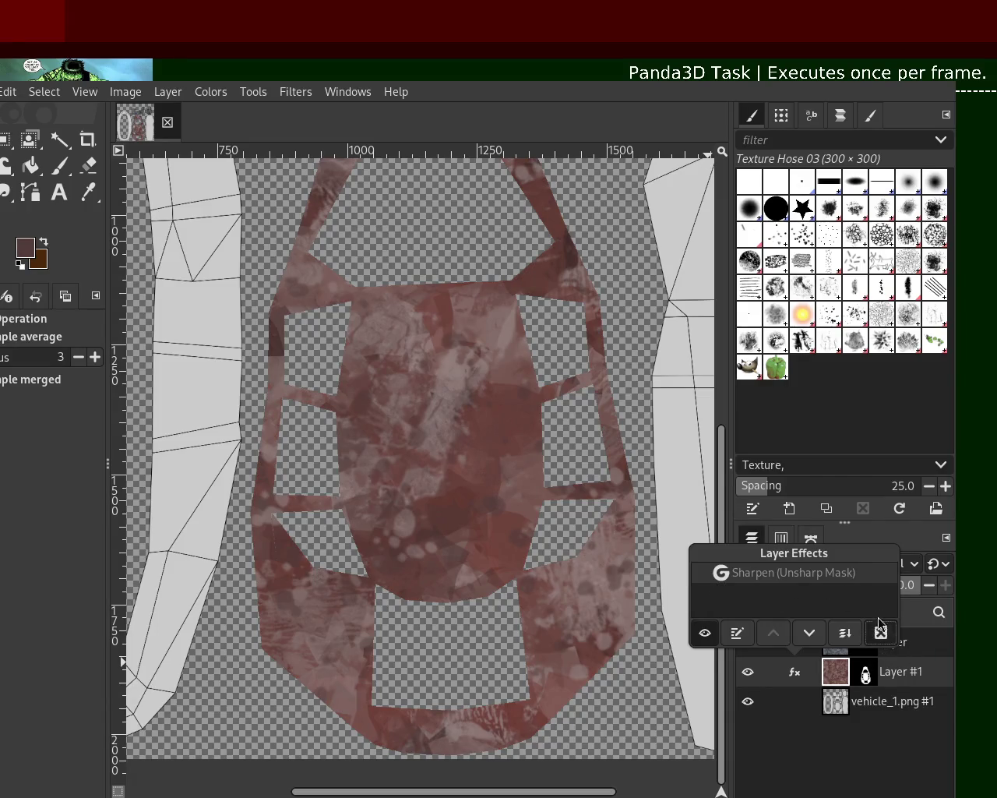
{"action": "left_click", "coordinate": [813, 733]}
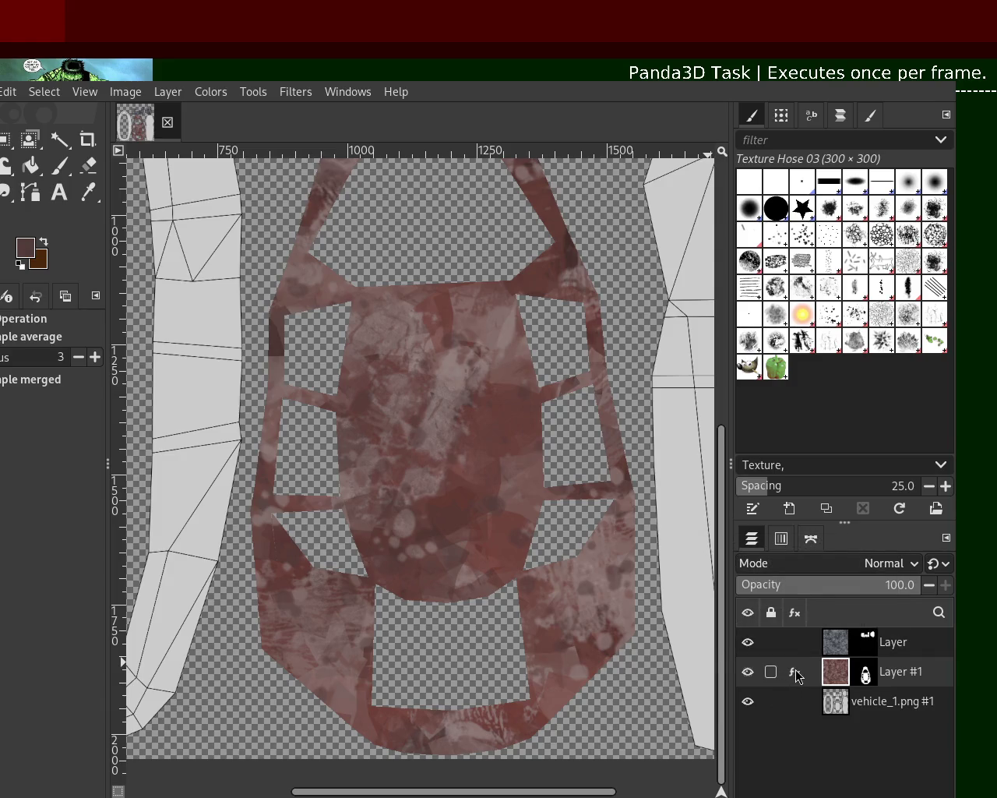
{"action": "left_click", "coordinate": [795, 672]}
{"action": "left_click", "coordinate": [856, 681]}
{"action": "key", "text": "ctrl+z"}
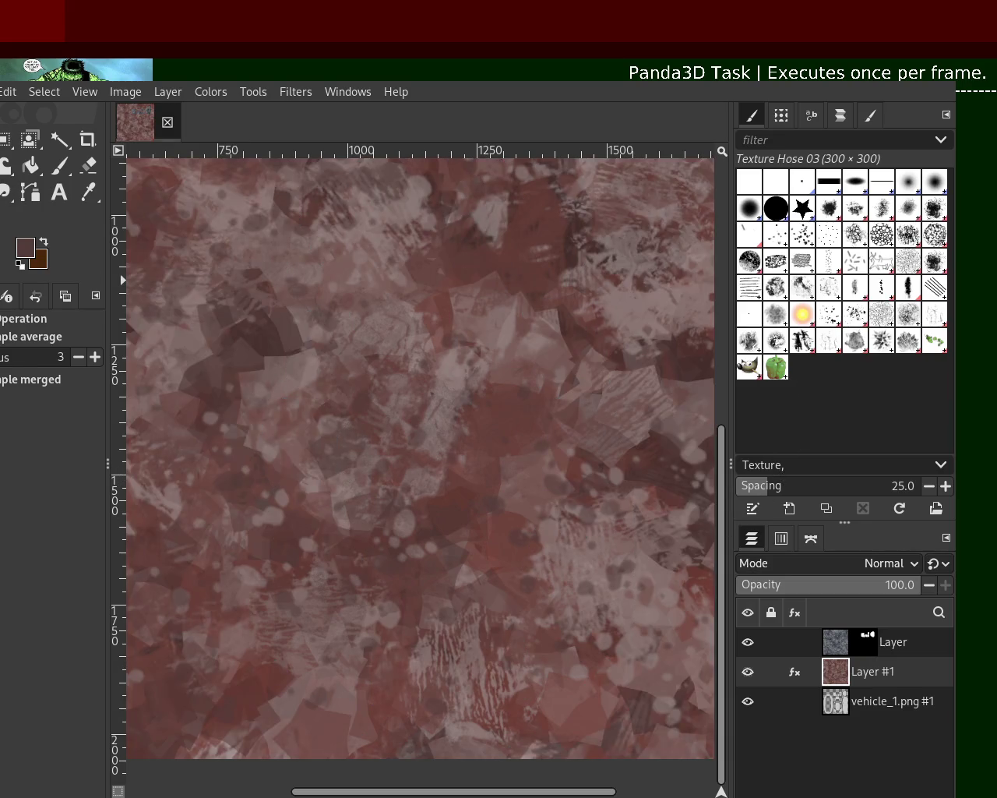
Hide the top layer with the blue patches.
{"action": "key", "text": "z"}
{"action": "left_click", "coordinate": [465, 385], "text": "ctrl"}
{"action": "left_click", "coordinate": [465, 385], "text": "ctrl"}
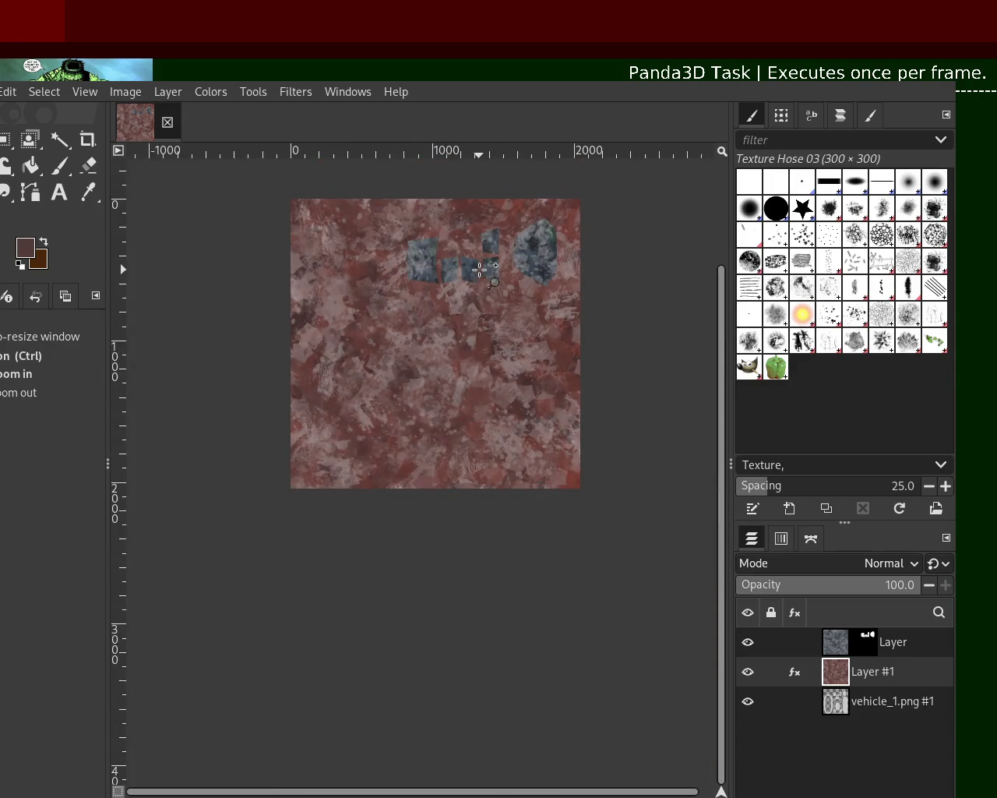
{"action": "left_click", "coordinate": [479, 270]}
{"action": "left_click", "coordinate": [654, 448], "text": "ctrl"}
{"action": "left_click", "coordinate": [670, 546]}
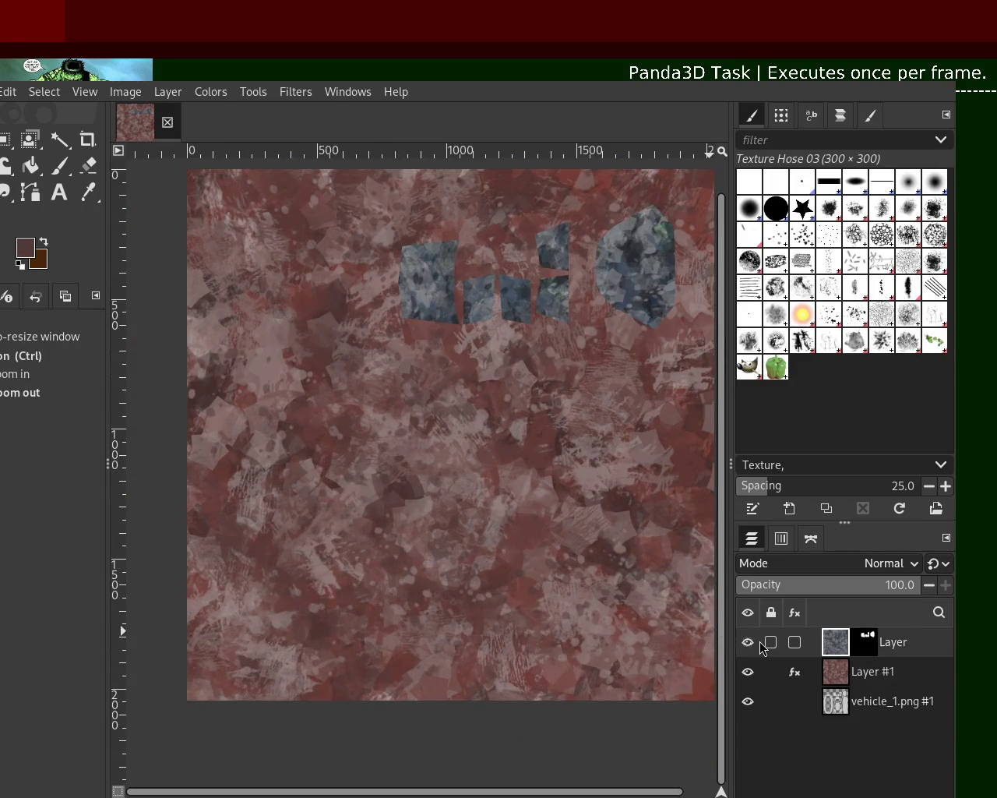
{"action": "left_click", "coordinate": [749, 642]}
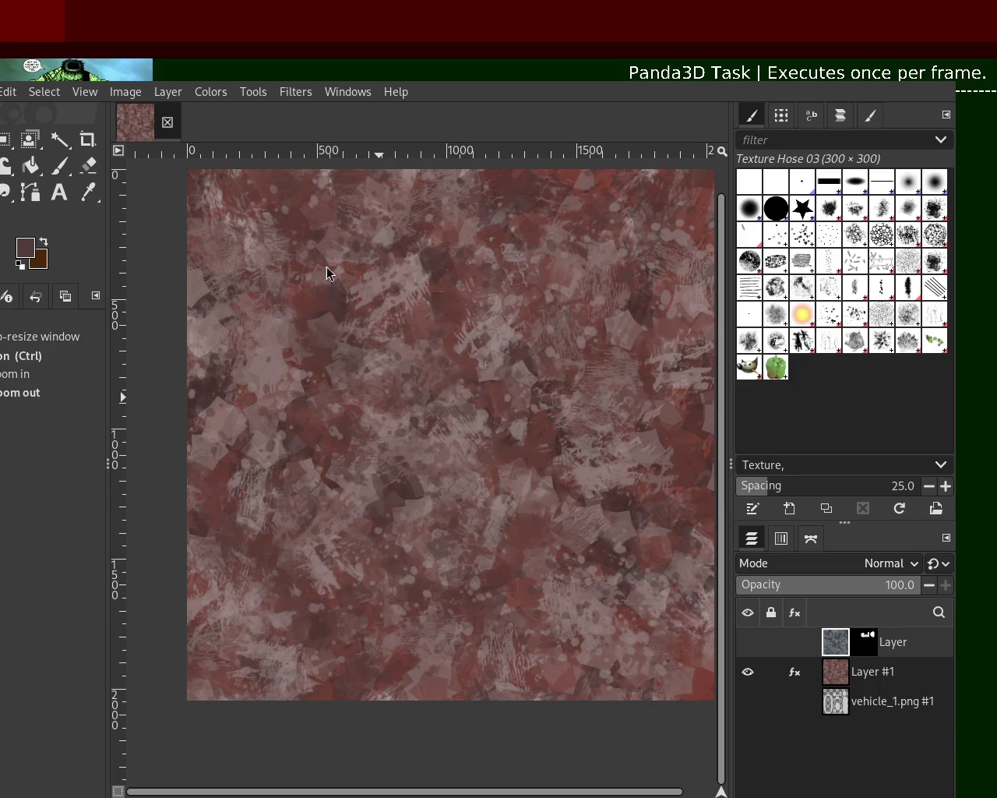
Zoom in until the reddish grunge texture fills the view.
{"action": "left_click", "coordinate": [413, 333], "text": "ctrl"}
{"action": "left_click", "coordinate": [491, 365]}
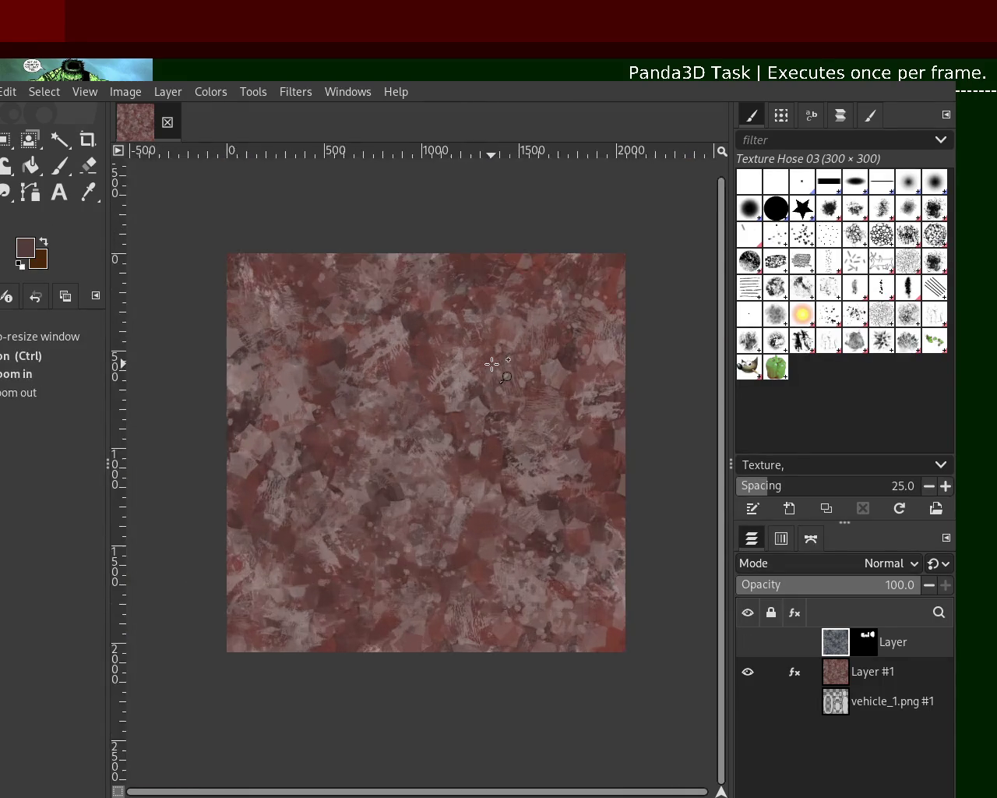
{"action": "left_click", "coordinate": [491, 365]}
{"action": "left_click", "coordinate": [562, 393], "text": "ctrl"}
{"action": "left_click", "coordinate": [485, 399]}
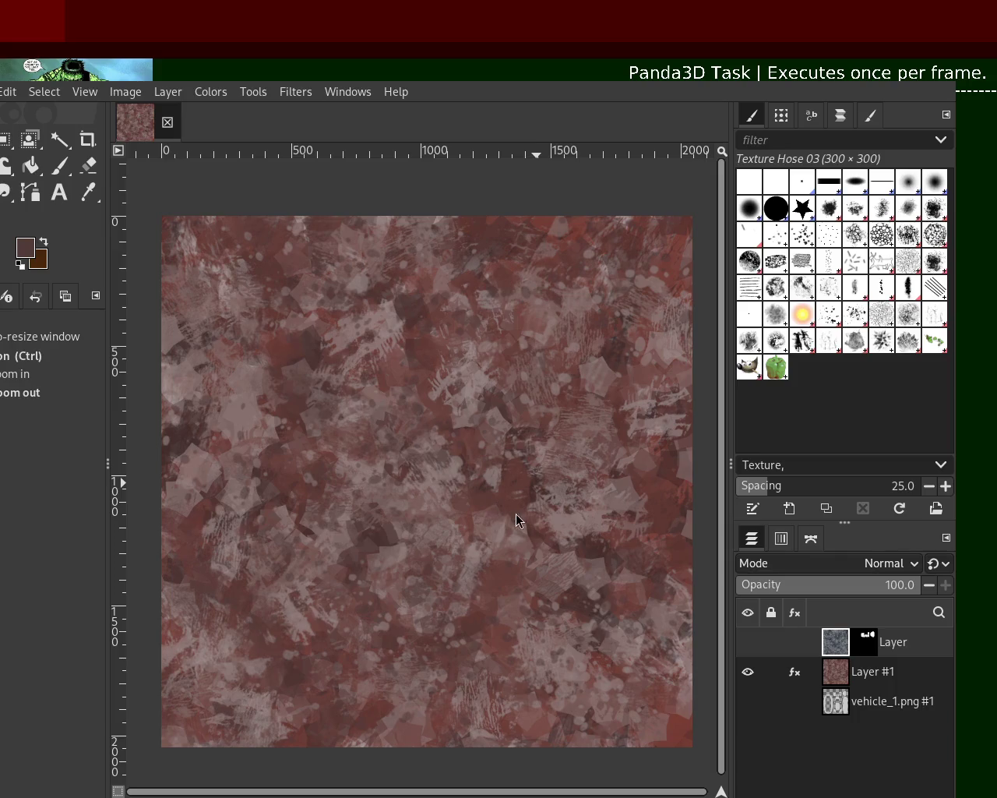
{"action": "left_click", "coordinate": [59, 165]}
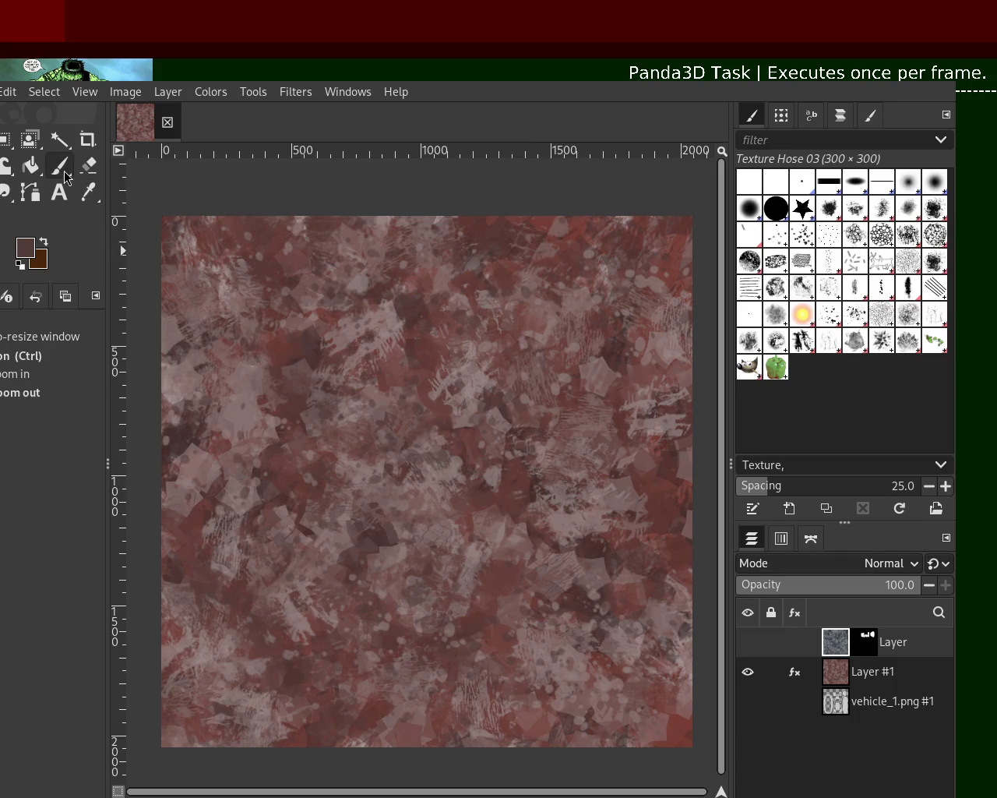
Show vehicle_1.png, target Layer #1, and set a light pinkish grey Bristles 01 brush at size 298.
{"action": "left_click", "coordinate": [748, 701]}
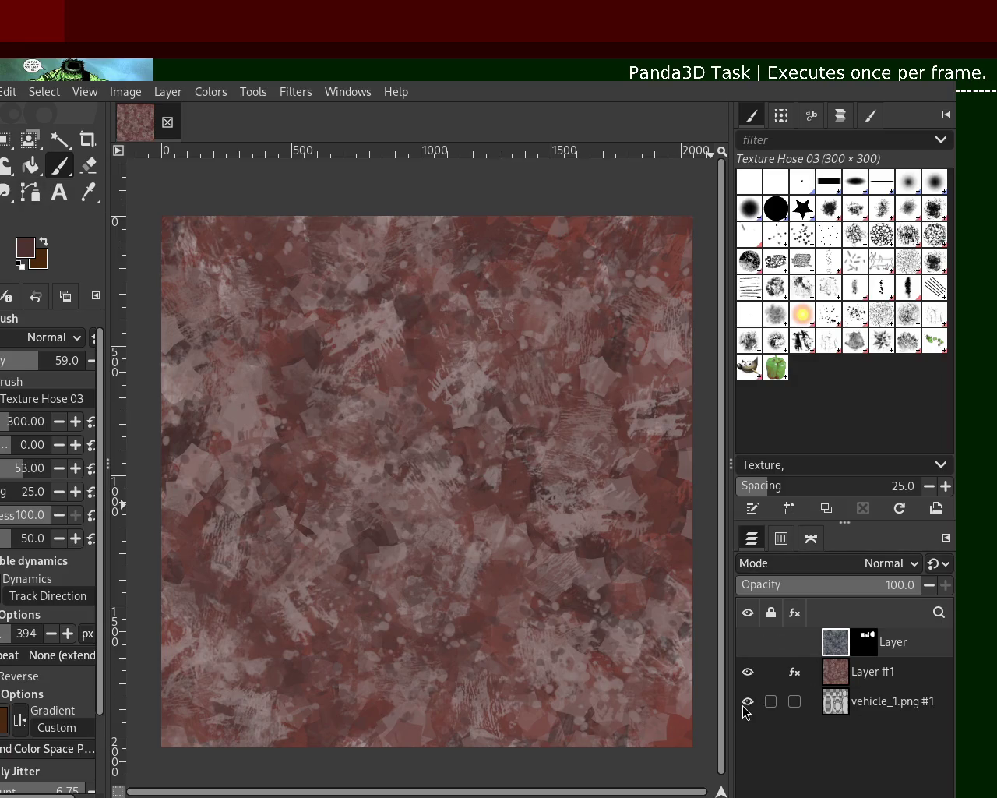
{"action": "left_click", "coordinate": [853, 674]}
{"action": "left_click", "coordinate": [563, 499], "text": "ctrl"}
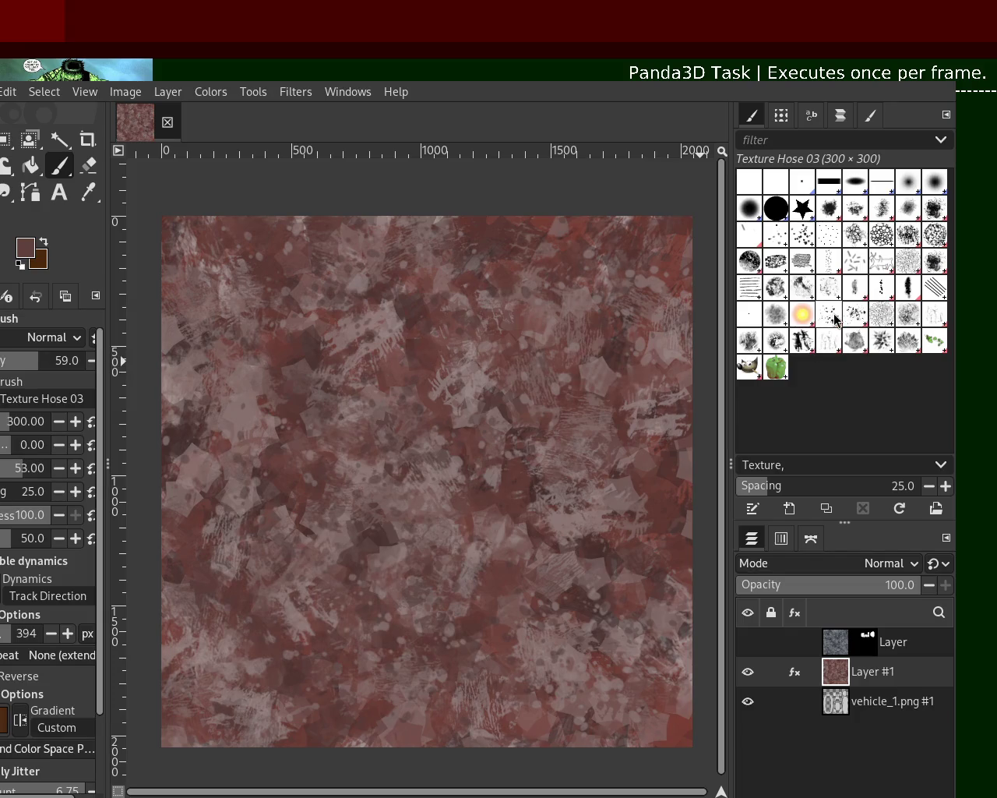
{"action": "left_click", "coordinate": [778, 238]}
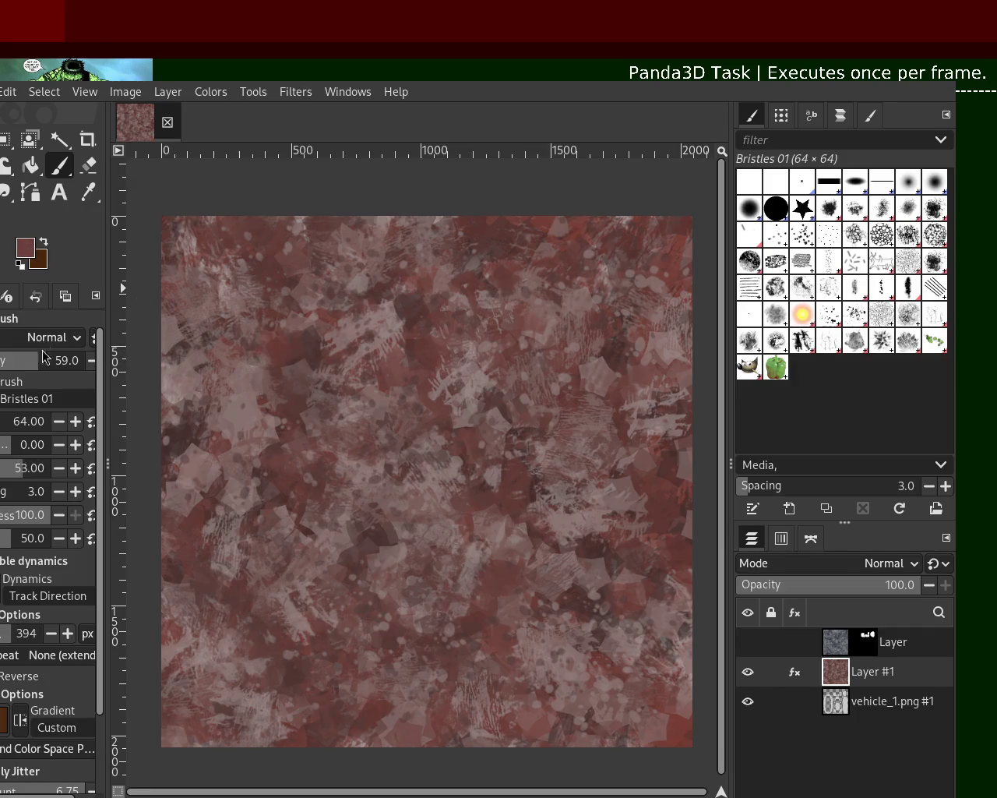
{"action": "left_click", "coordinate": [18, 421]}
{"action": "left_click", "coordinate": [9, 421]}
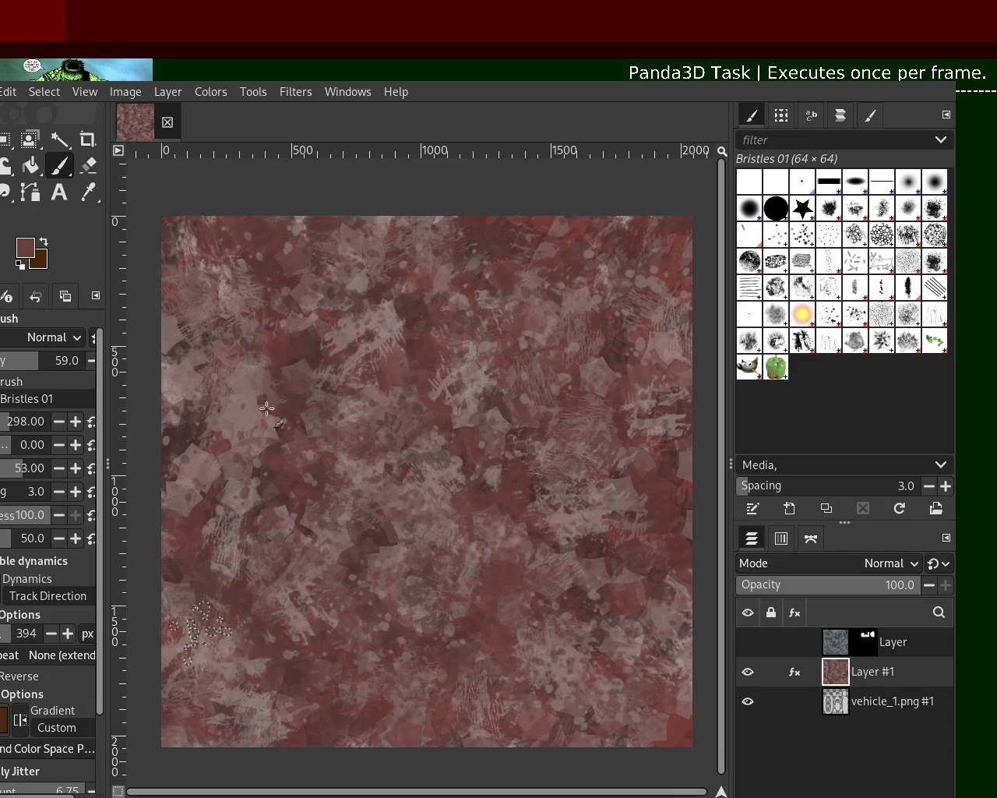
Paint a light bristle dab, then load a darker reddish brown with the Splats 01 brush.
{"action": "left_click", "coordinate": [331, 257]}
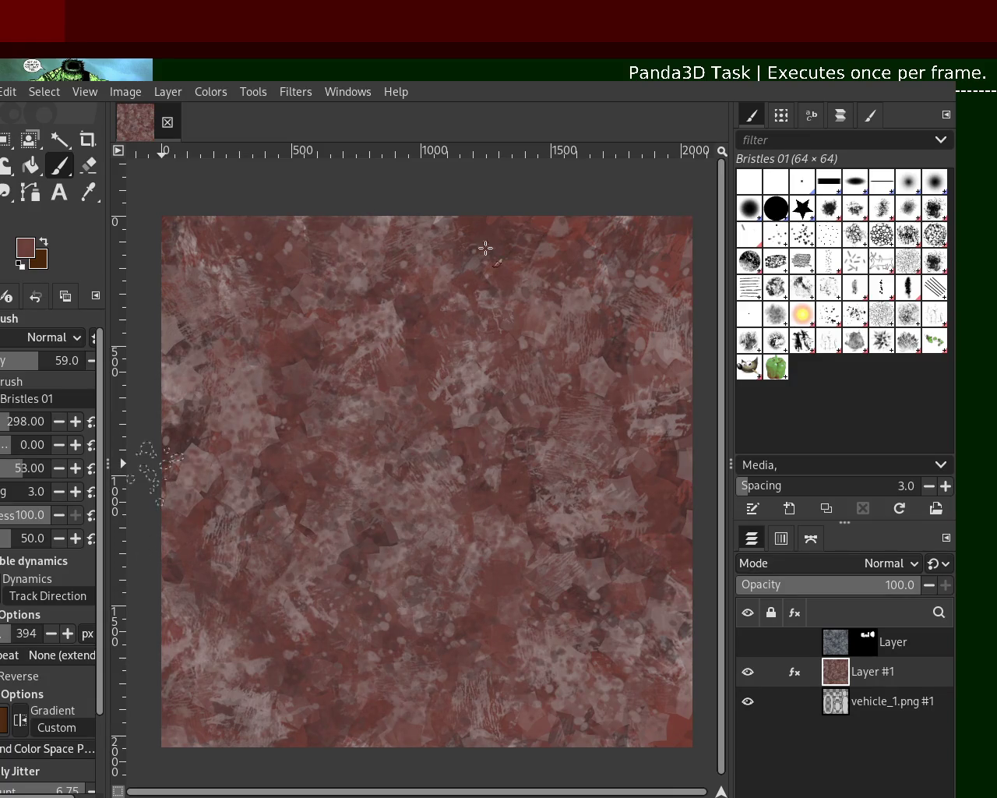
{"action": "left_click", "coordinate": [248, 409], "text": "ctrl"}
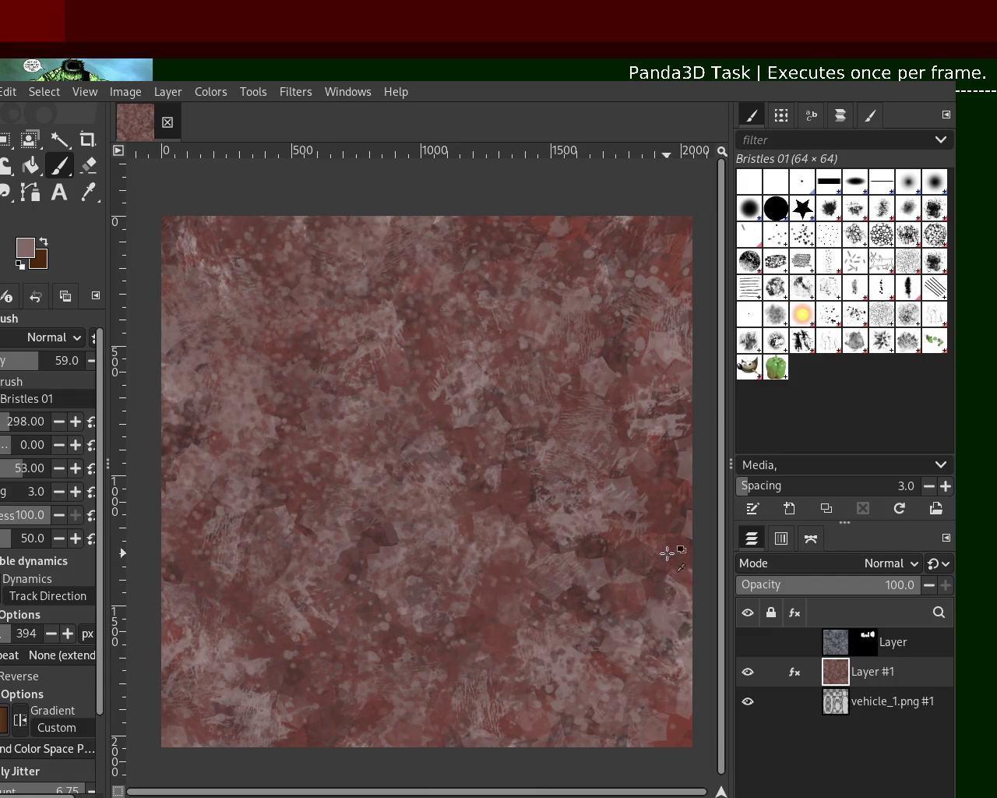
{"action": "left_click", "coordinate": [645, 509], "text": "ctrl"}
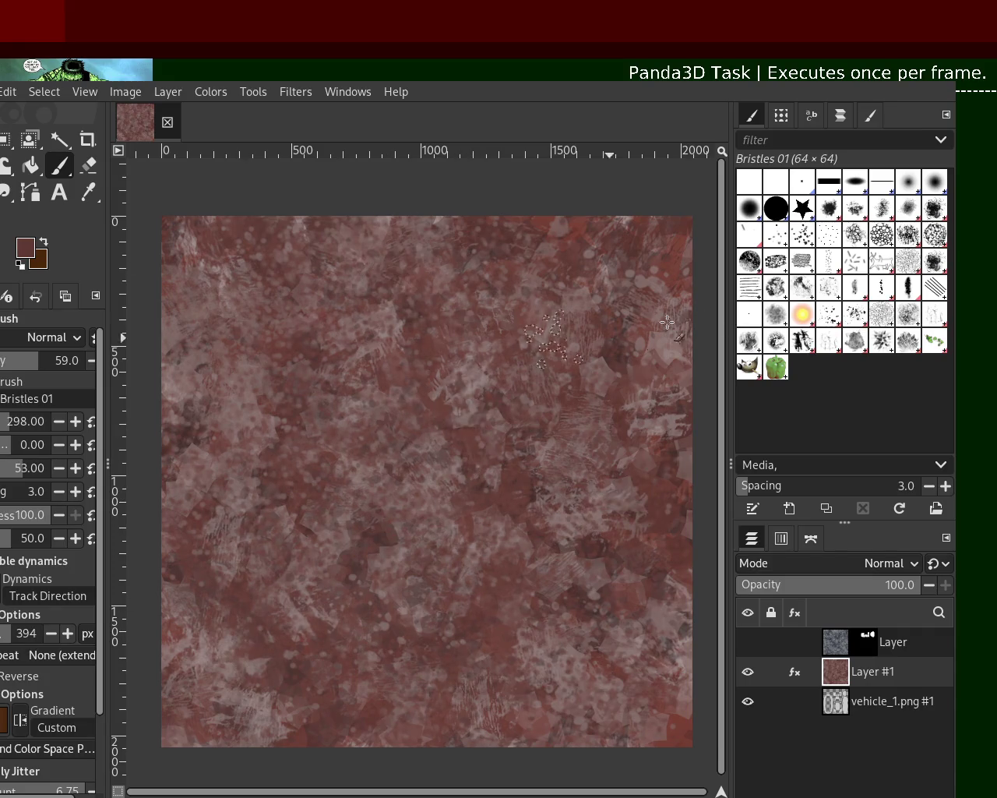
{"action": "left_click", "coordinate": [828, 318]}
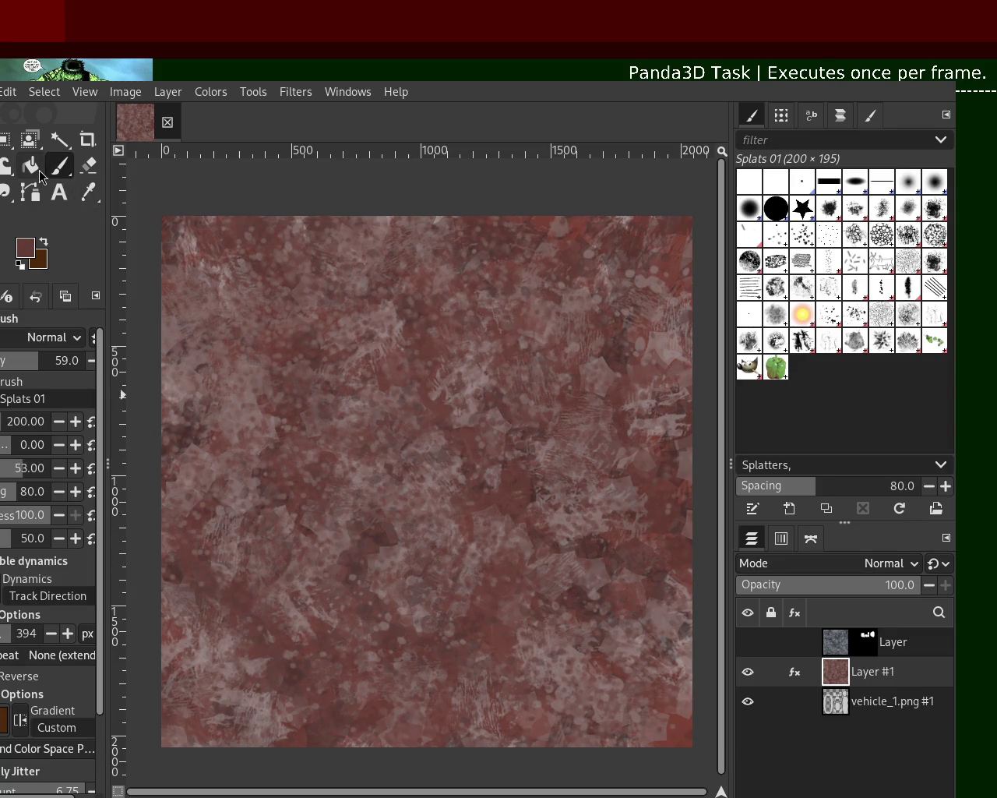
Set the Splats 01 paintbrush size to 705.
{"action": "left_click", "coordinate": [20, 421]}
{"action": "type", "text": "705"}
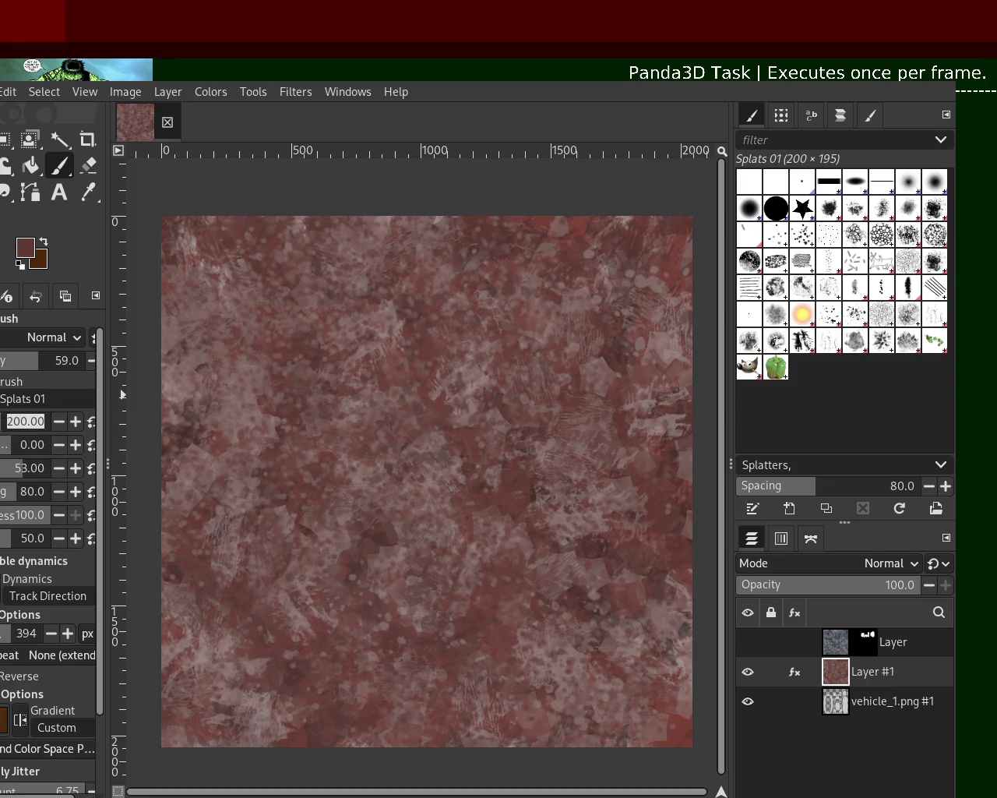
{"action": "key", "text": "Return"}
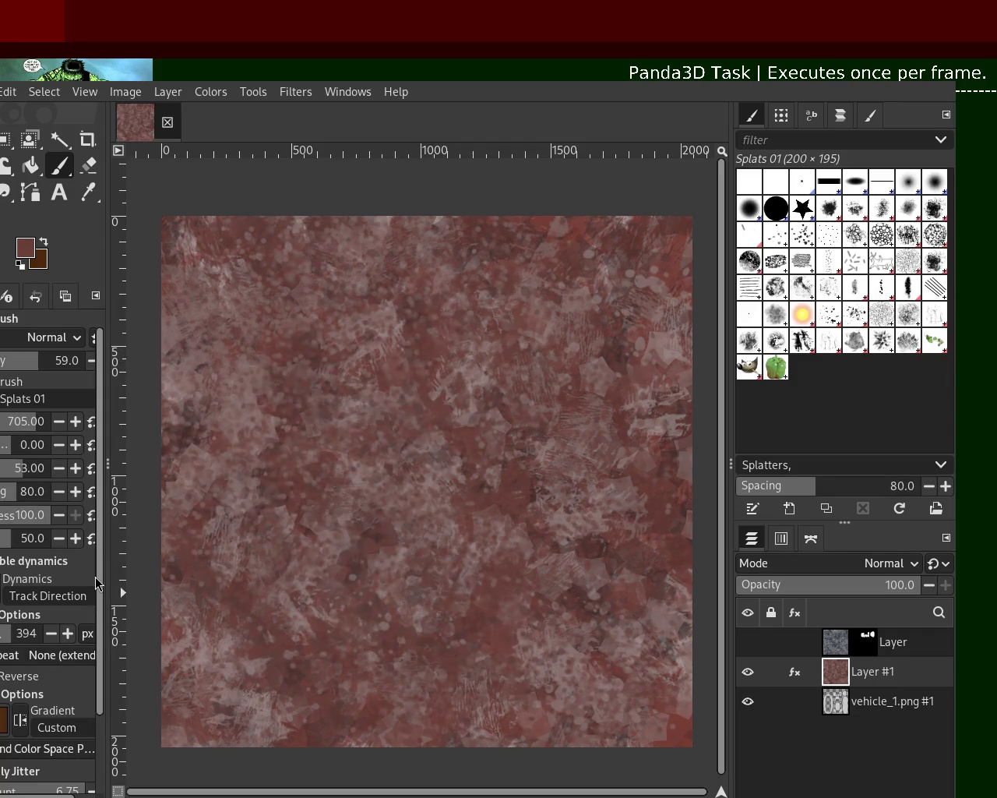
{"action": "scroll", "coordinate": [88, 576], "scroll_direction": "down", "scroll_amount": 1}
{"action": "scroll", "coordinate": [88, 577], "scroll_direction": "down", "scroll_amount": 4}
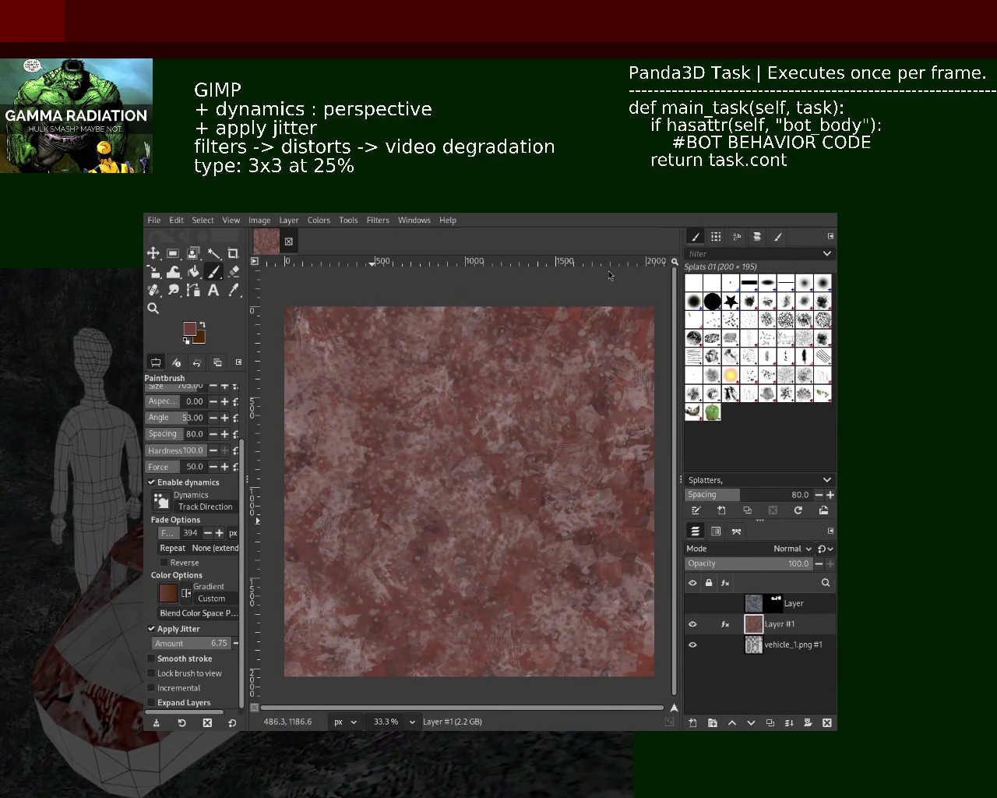
Splatter white marks on the texture's right side and toggle Layer #1's visibility.
{"action": "left_click", "coordinate": [604, 464]}
{"action": "left_click", "coordinate": [693, 623]}
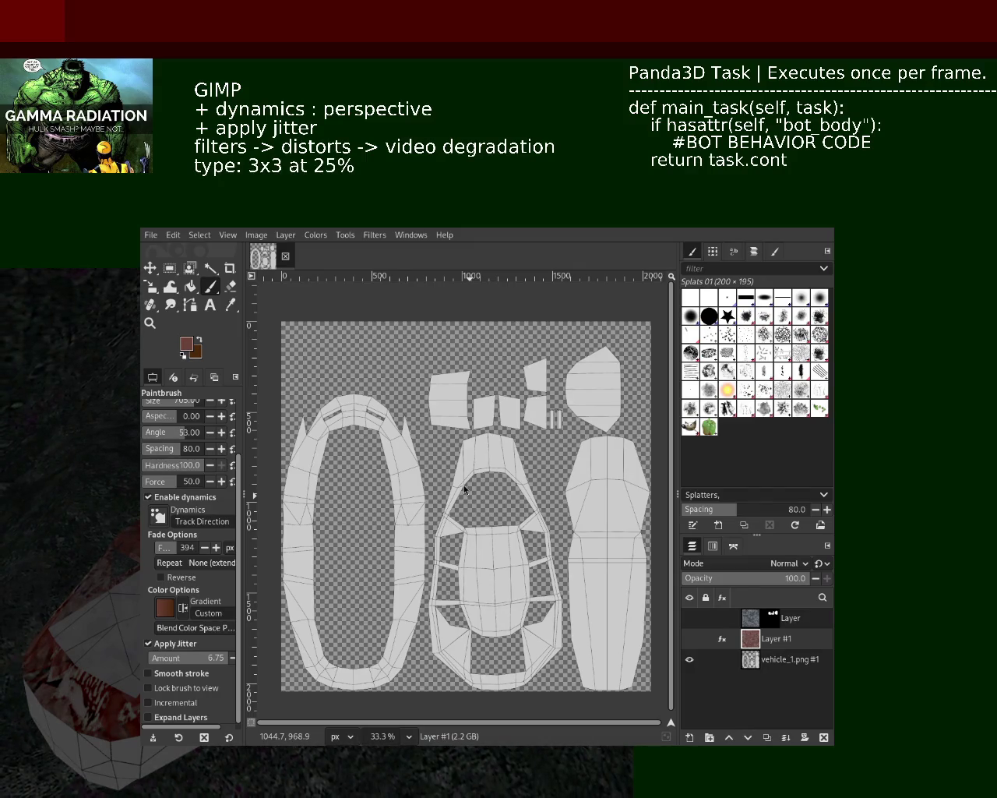
{"action": "left_click", "coordinate": [689, 639]}
Hide the red texture and make the vehicle_1.png UV layer active and visible.
{"action": "left_click", "coordinate": [689, 639]}
{"action": "left_click", "coordinate": [688, 659]}
{"action": "left_click", "coordinate": [689, 639]}
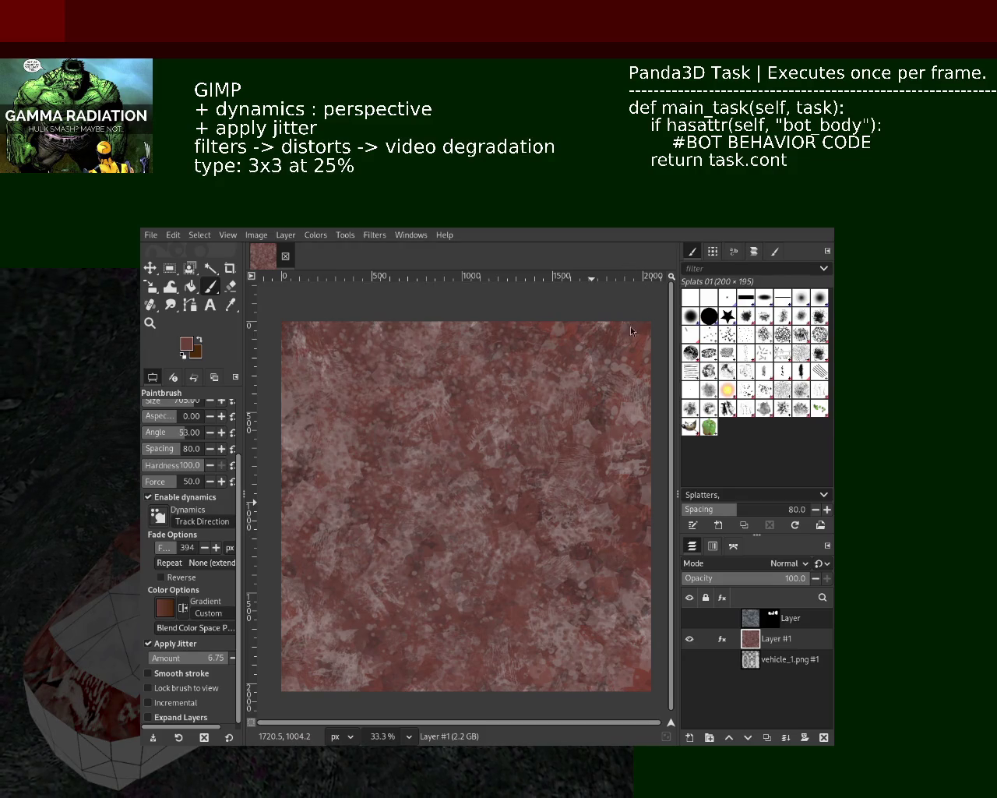
{"action": "left_click", "coordinate": [688, 638]}
{"action": "left_click", "coordinate": [691, 659]}
{"action": "left_click", "coordinate": [688, 639]}
{"action": "left_click", "coordinate": [689, 639]}
{"action": "left_click", "coordinate": [689, 660]}
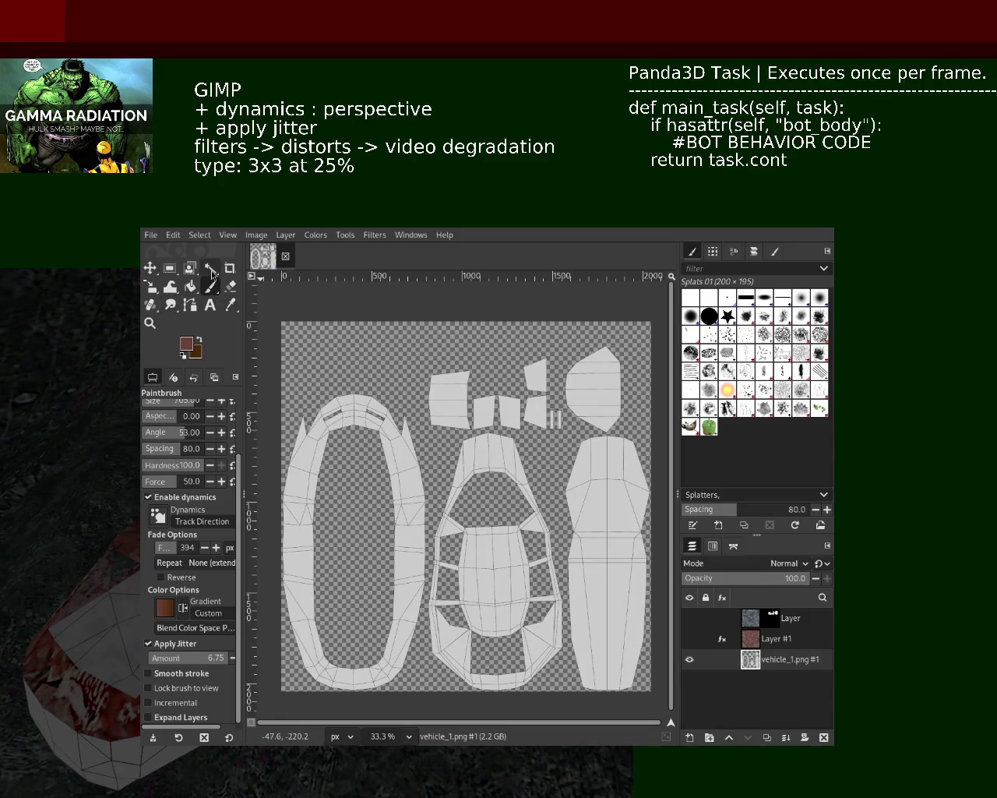
Fuzzy-select the vehicle's middle UV piece and resize the editor window.
{"action": "left_click", "coordinate": [209, 267]}
{"action": "left_click", "coordinate": [475, 512]}
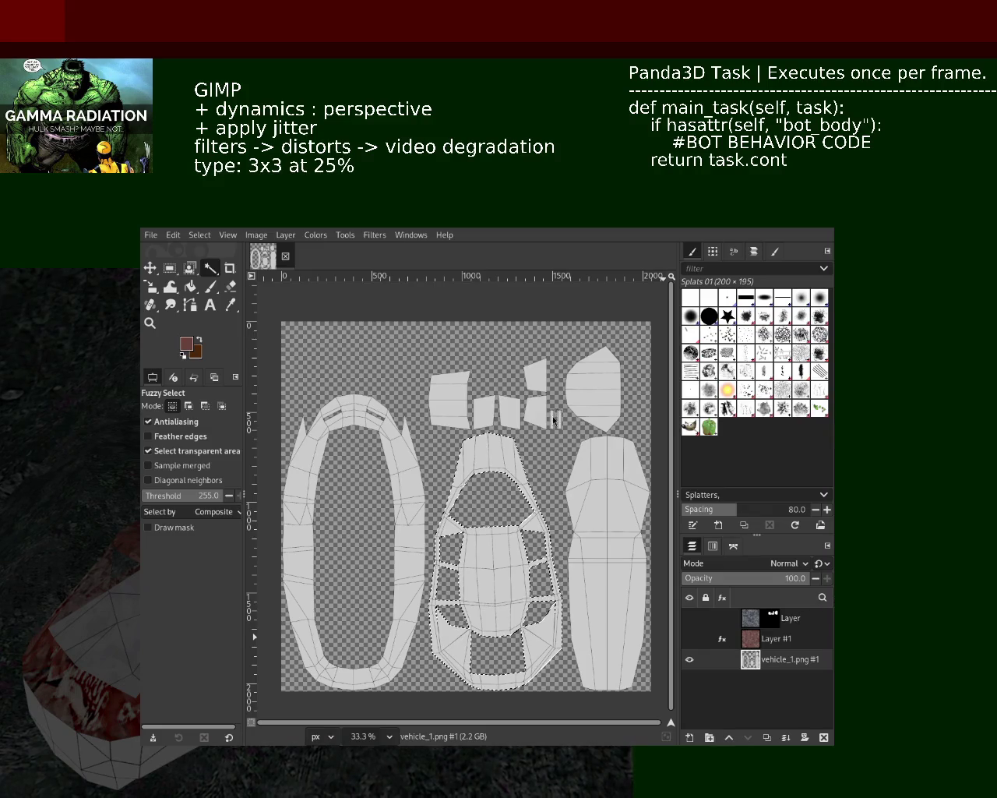
{"action": "left_click_drag", "start_coordinate": [568, 415], "coordinate": [426, 354]}
{"action": "left_click_drag", "start_coordinate": [424, 466], "coordinate": [600, 420]}
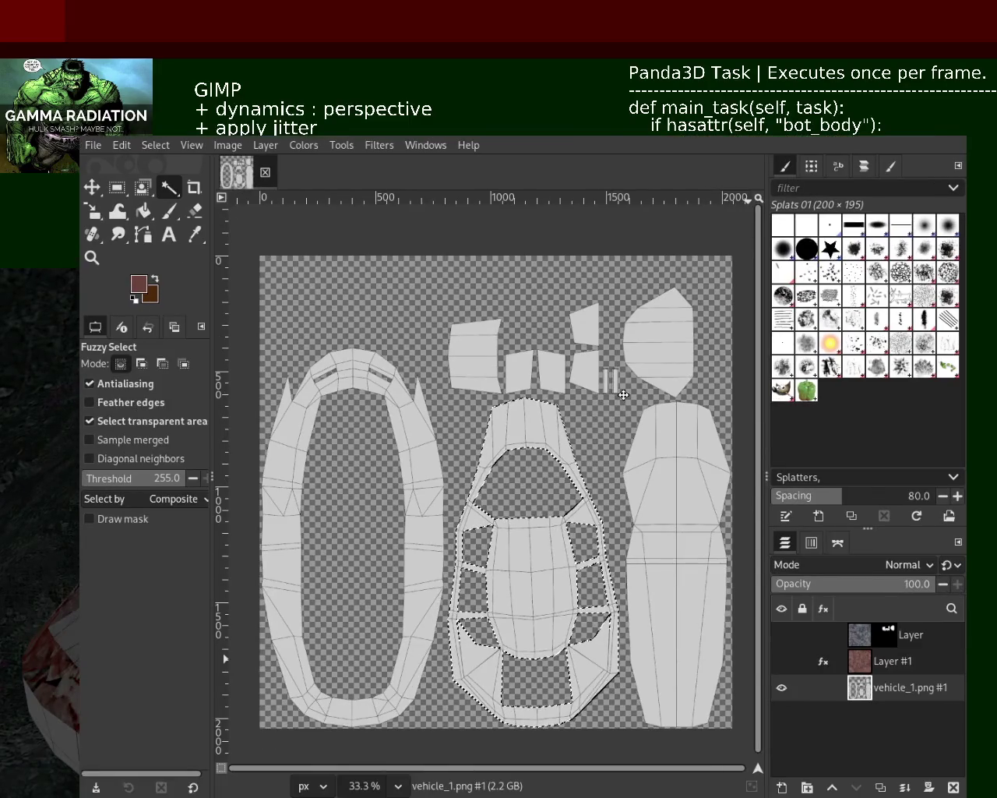
{"action": "mouse_move", "coordinate": [600, 416]}
{"action": "left_mouse_down"}
{"action": "mouse_move", "coordinate": [592, 362]}
{"action": "mouse_move", "coordinate": [670, 305]}
{"action": "left_mouse_up"}
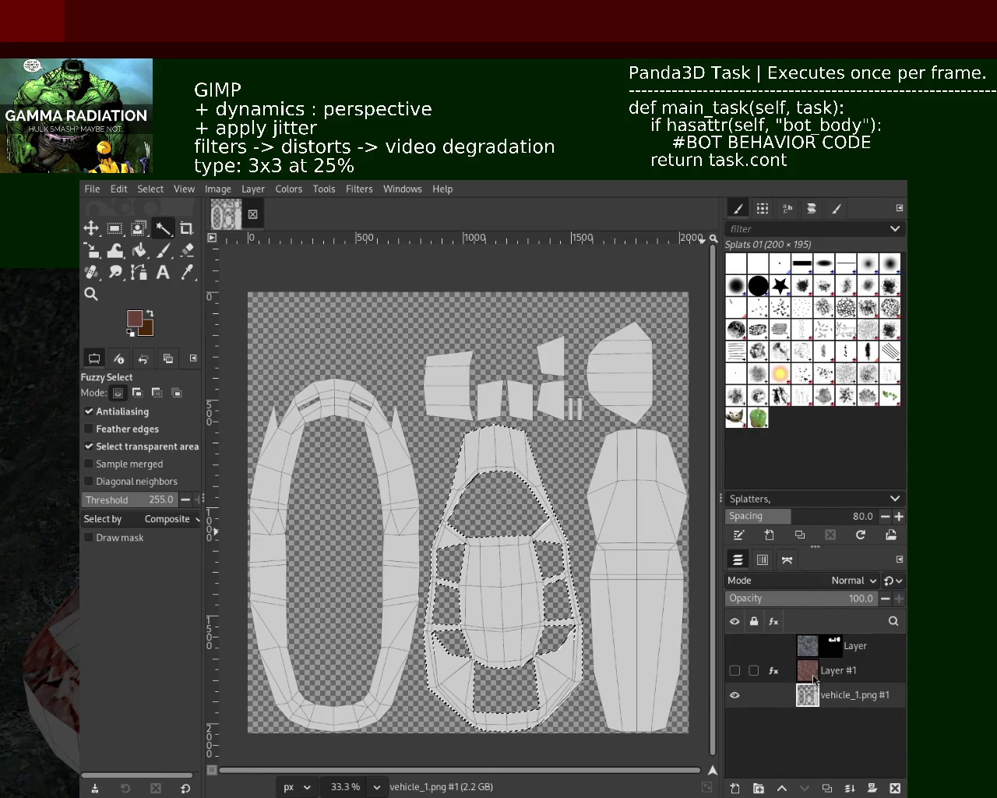
Select Layer #1 and its mask, then add a new transparent Layer #2.
{"action": "left_click", "coordinate": [812, 670]}
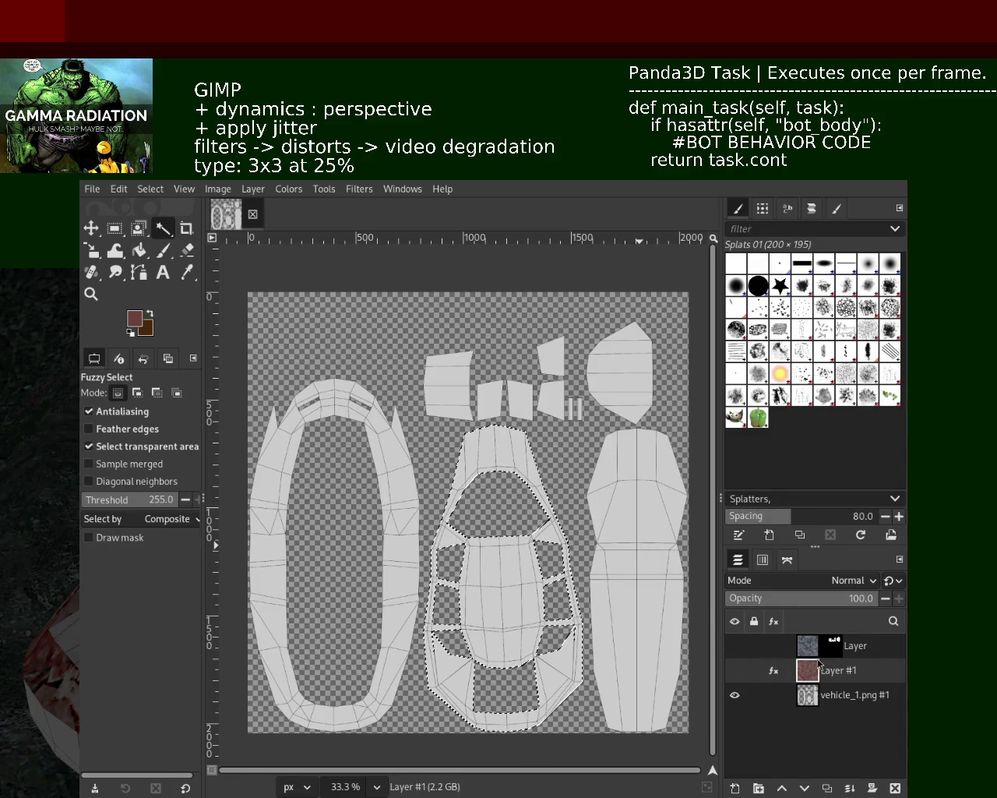
{"action": "left_click", "coordinate": [734, 671]}
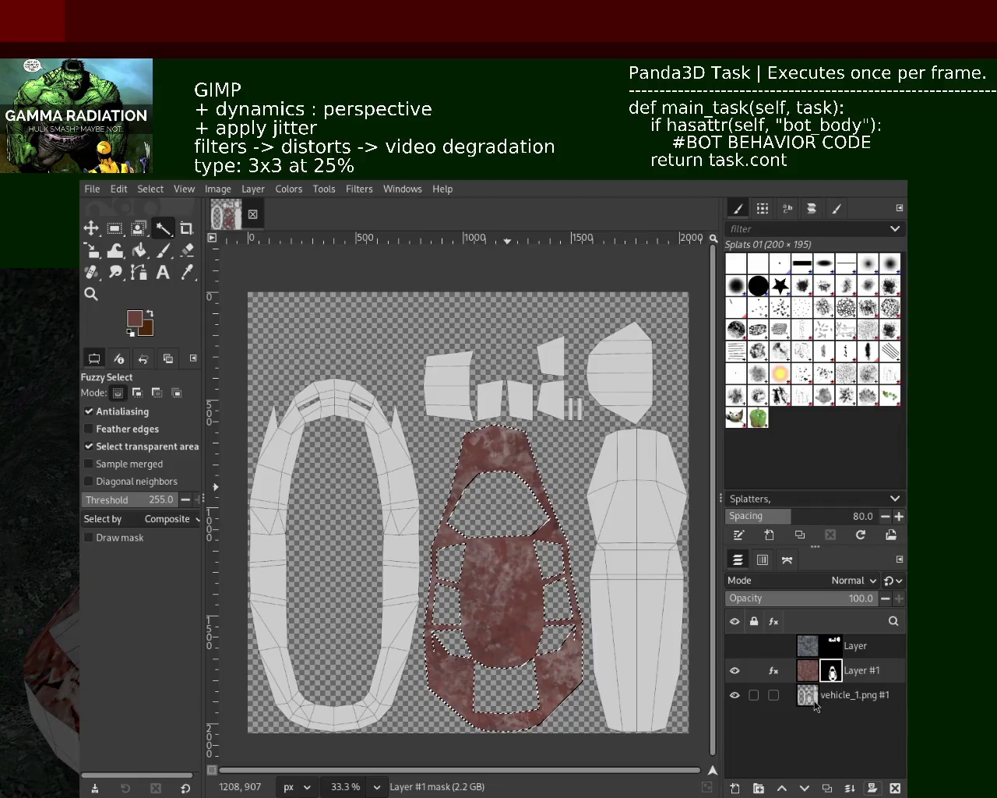
{"action": "left_click", "coordinate": [853, 694]}
{"action": "left_click", "coordinate": [734, 670]}
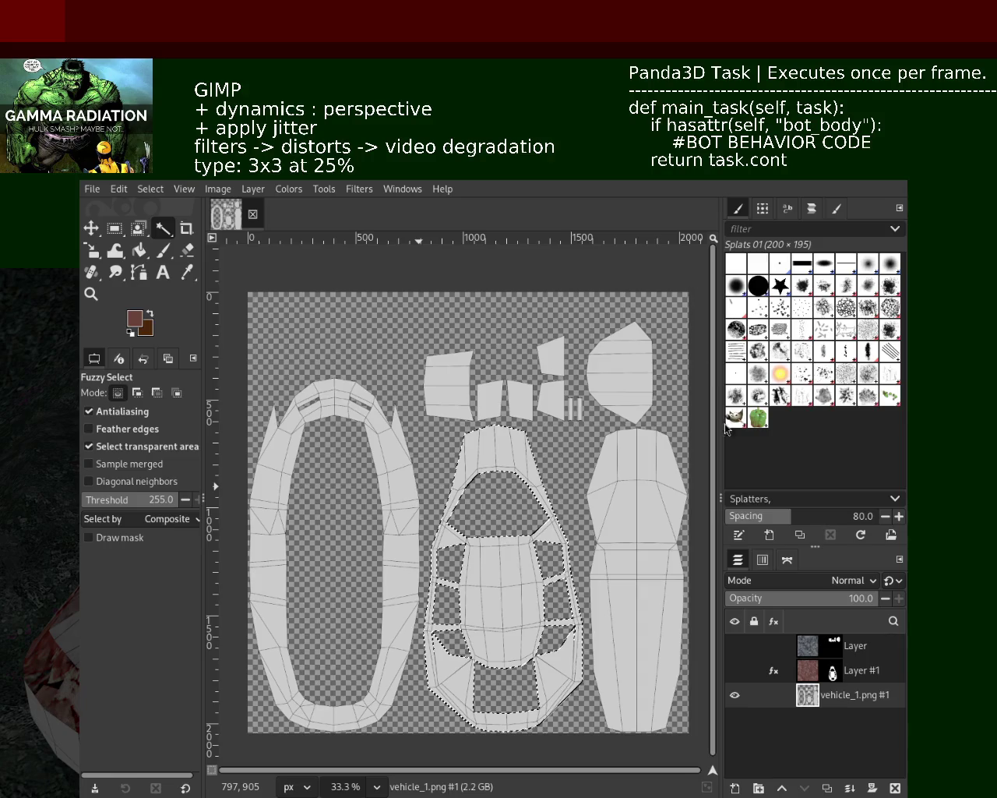
{"action": "left_click", "coordinate": [808, 677]}
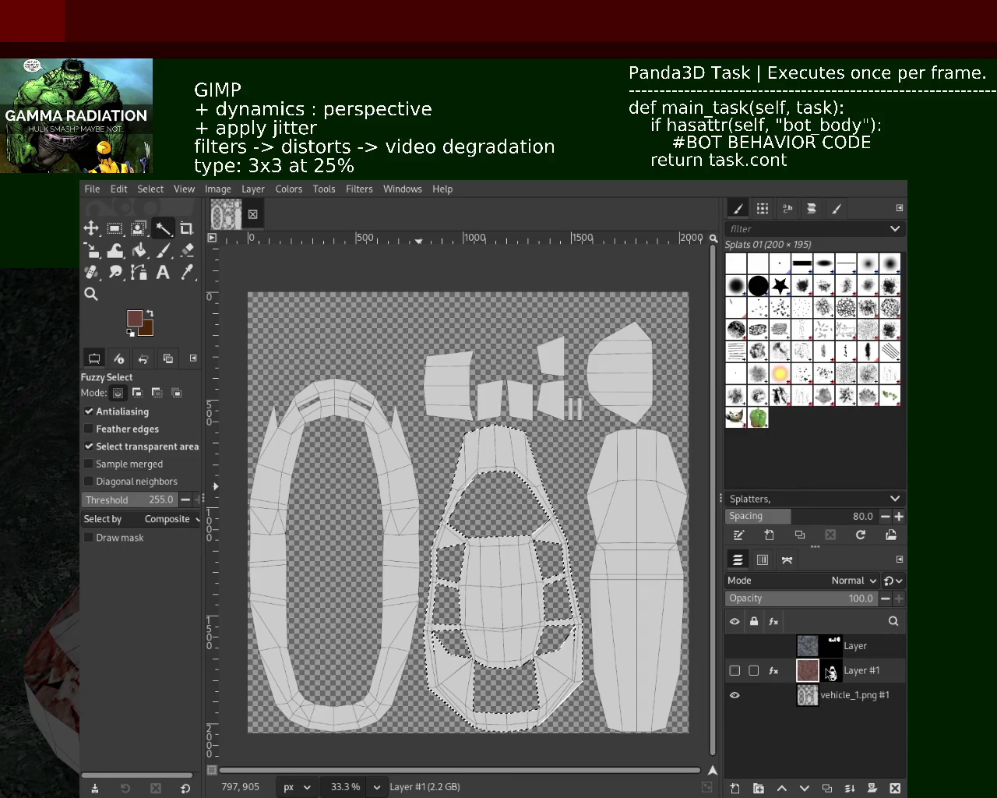
{"action": "left_click", "coordinate": [832, 672]}
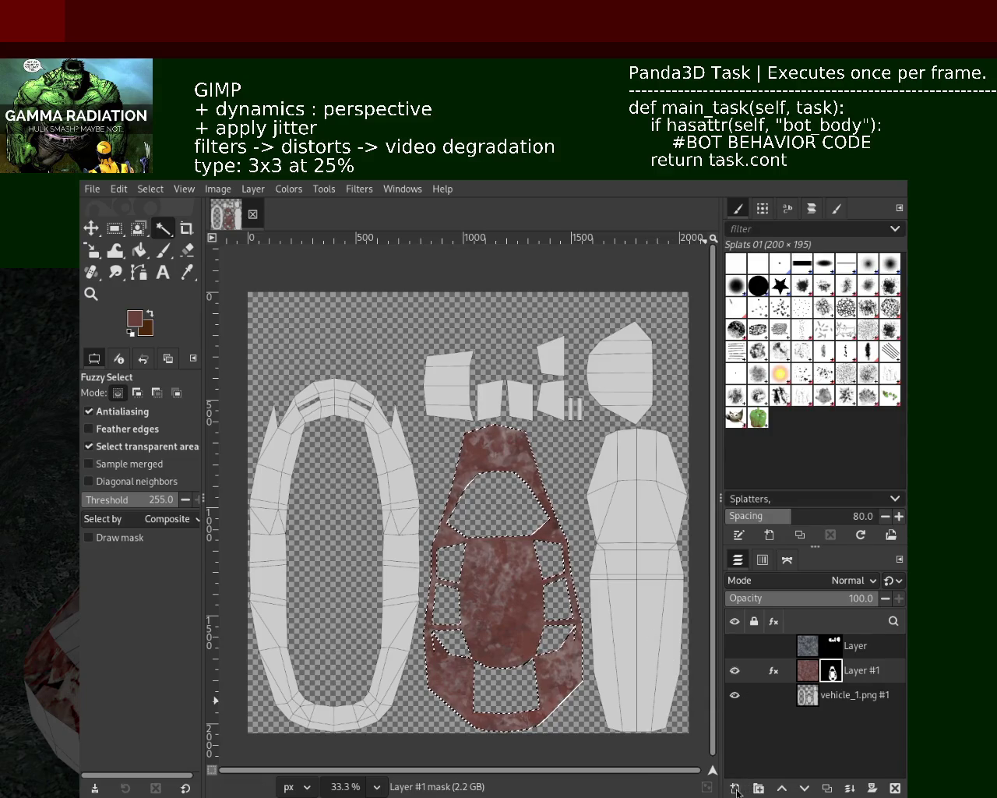
{"action": "key", "text": "ctrl+shift+n"}
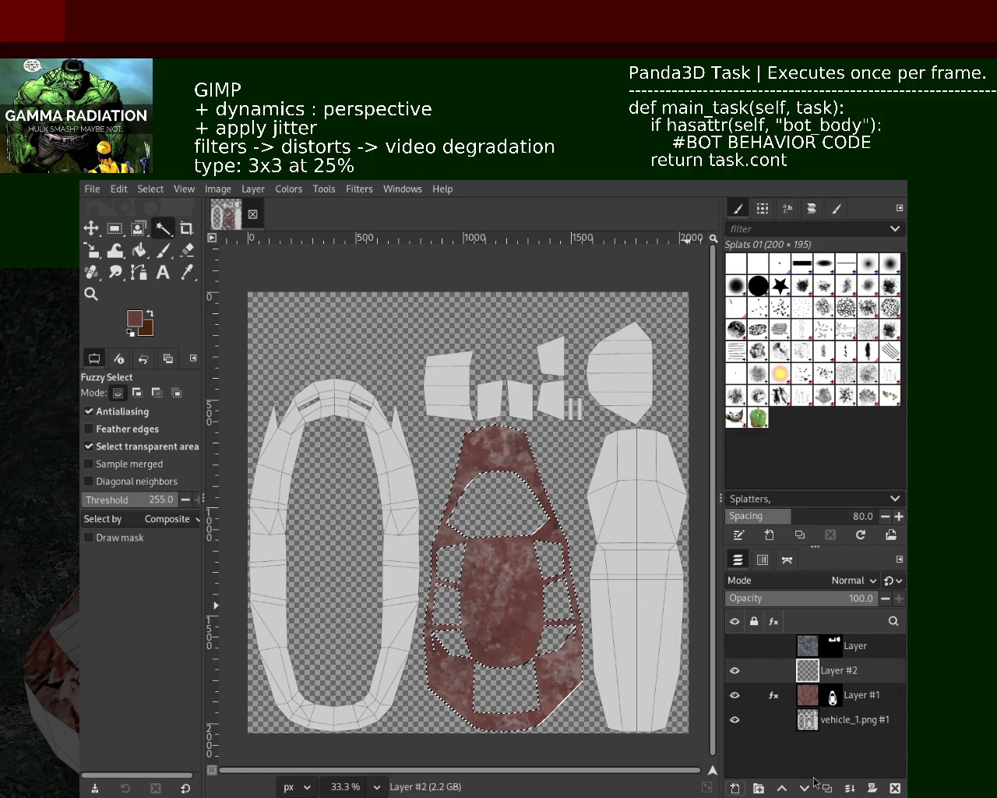
Mask Layer #2 to the left oval ring UV piece and hide the other layers.
{"action": "left_click", "coordinate": [771, 719]}
{"action": "left_click", "coordinate": [380, 423]}
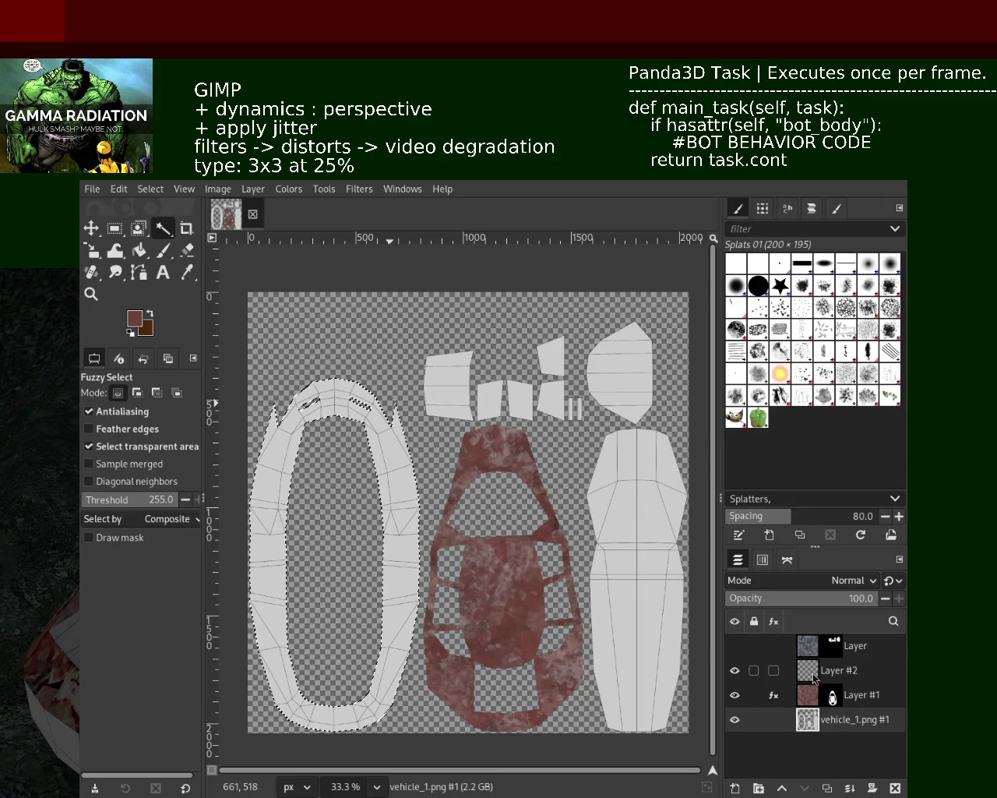
{"action": "left_click", "coordinate": [813, 677]}
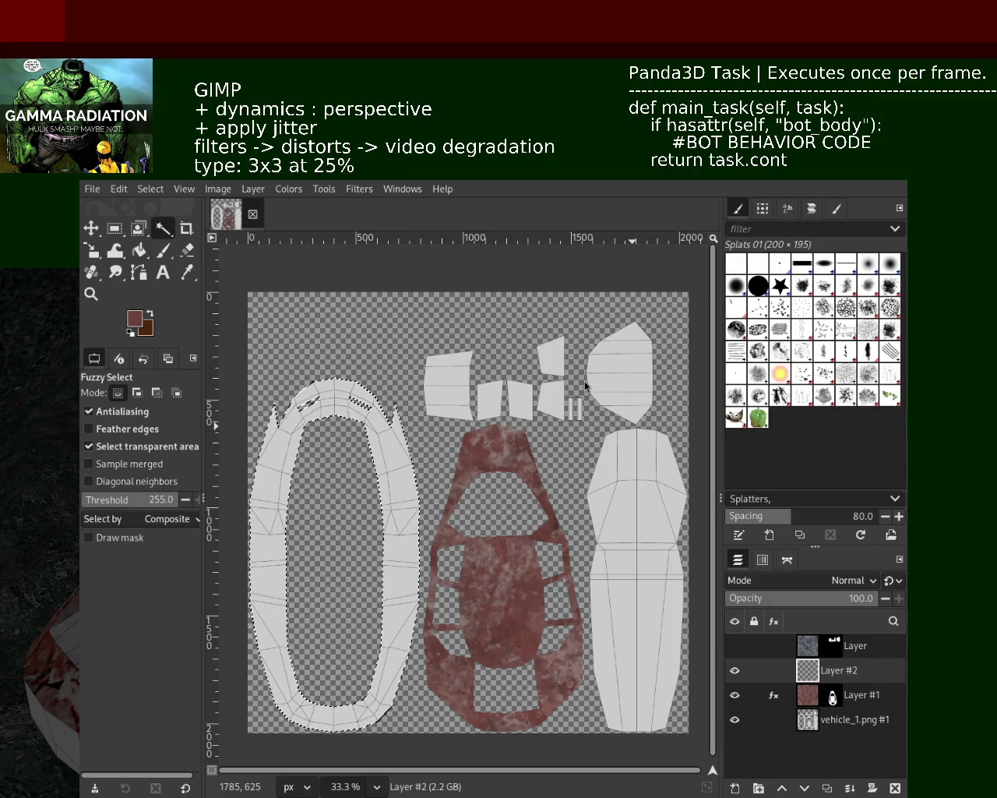
{"action": "left_click", "coordinate": [873, 788], "text": "shift"}
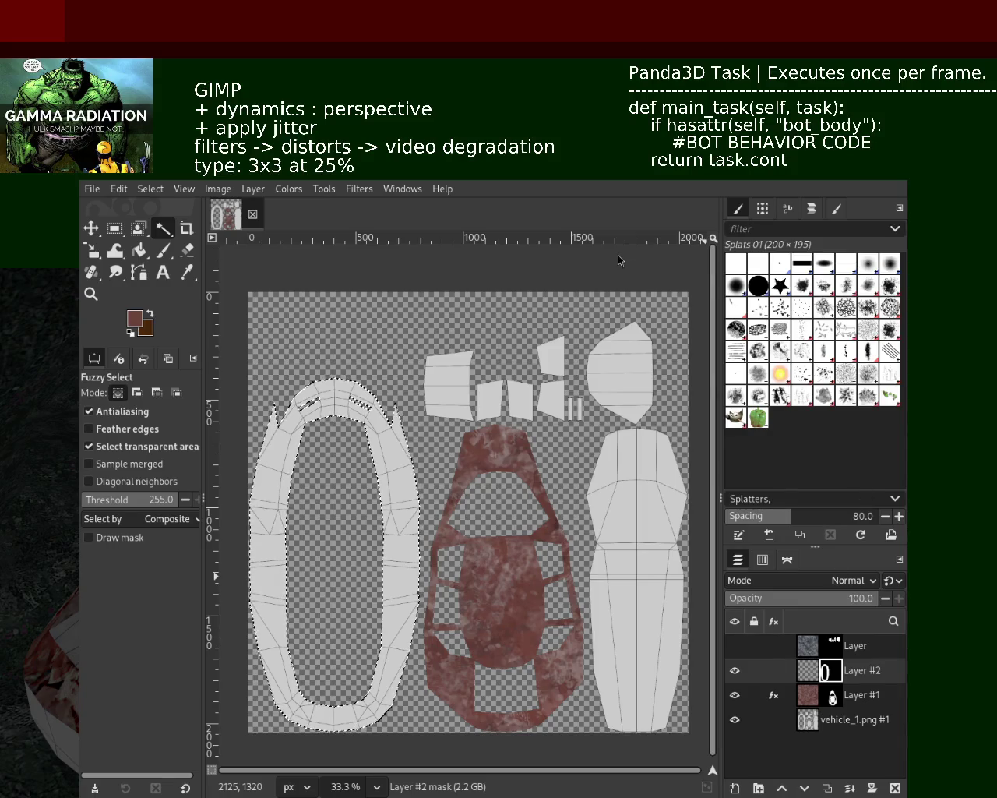
{"action": "left_click", "coordinate": [734, 695]}
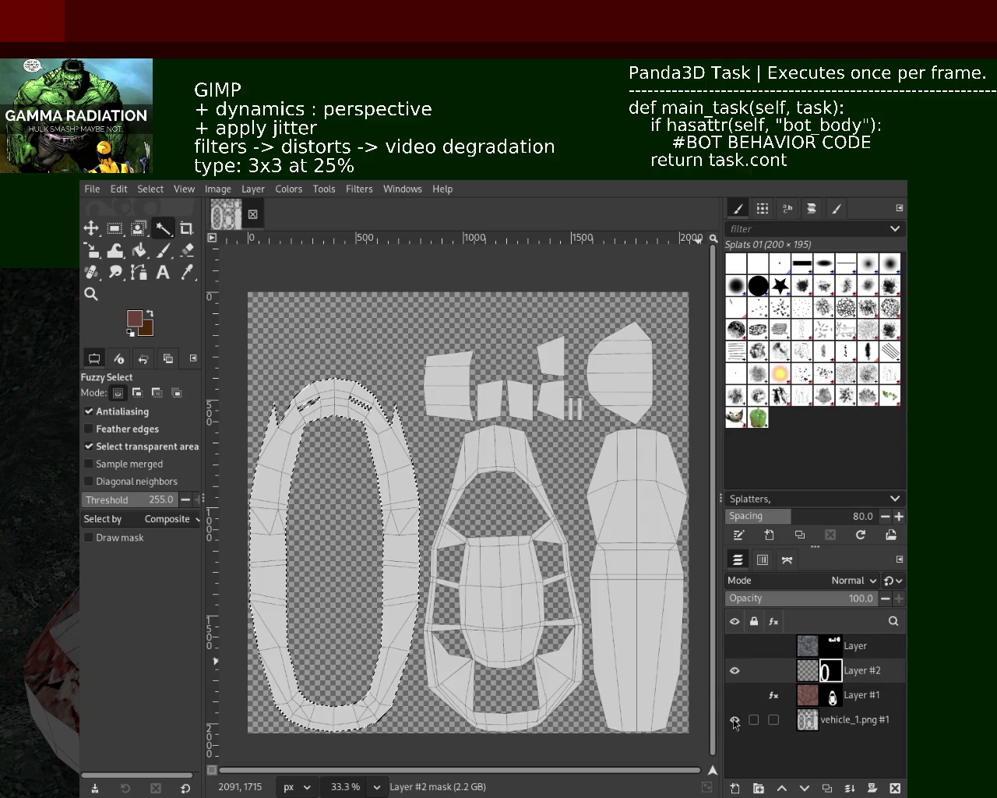
{"action": "left_click", "coordinate": [734, 719]}
{"action": "left_click", "coordinate": [163, 250]}
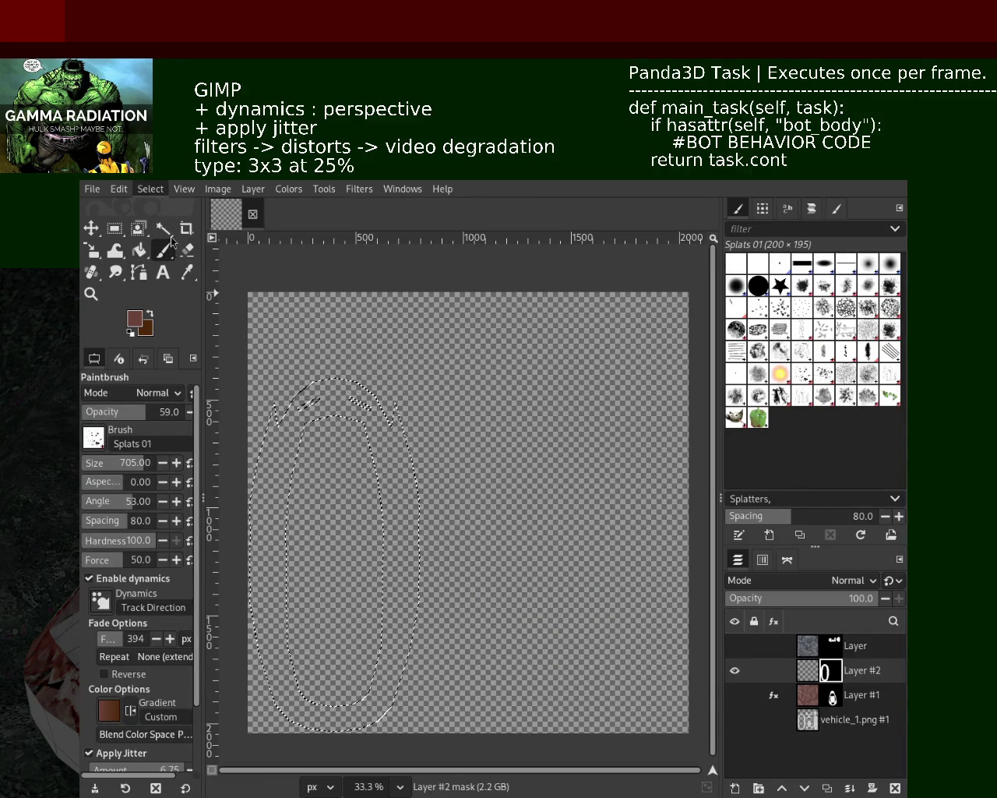
Clear the selection, paint trial reddish splatters on Layer #2, then undo them.
{"action": "key", "text": "ctrl+shift+a"}
{"action": "left_click", "coordinate": [808, 670]}
{"action": "left_click", "coordinate": [450, 375]}
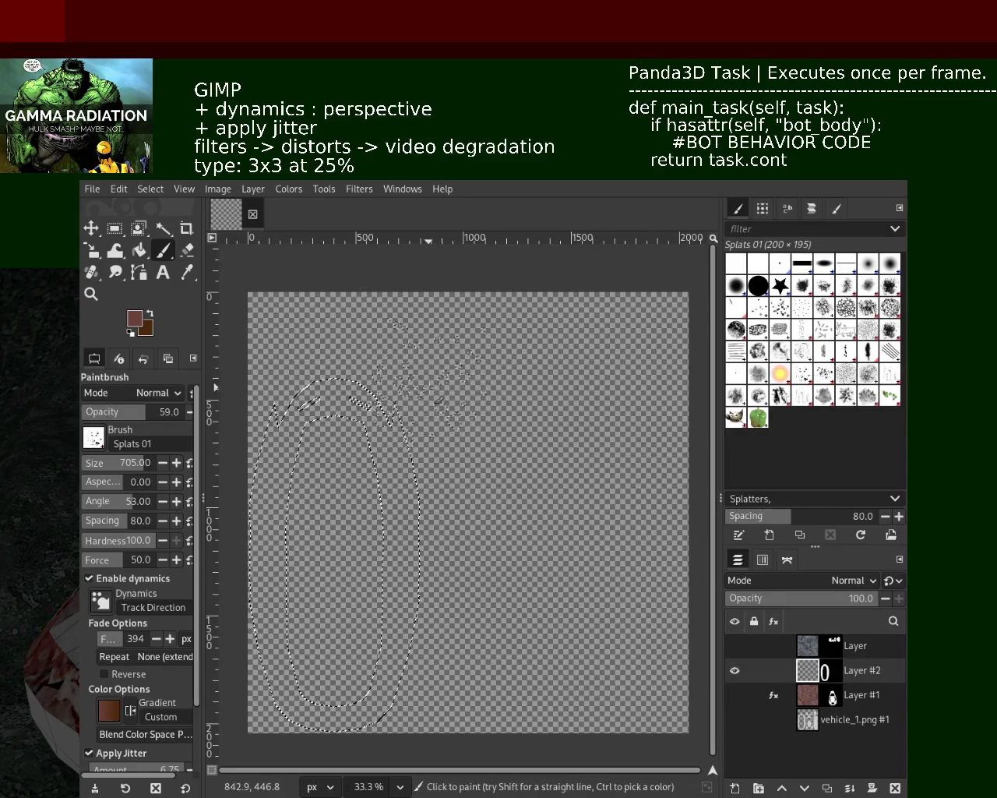
{"action": "left_click", "coordinate": [423, 382]}
{"action": "left_click_drag", "start_coordinate": [292, 594], "coordinate": [263, 560]}
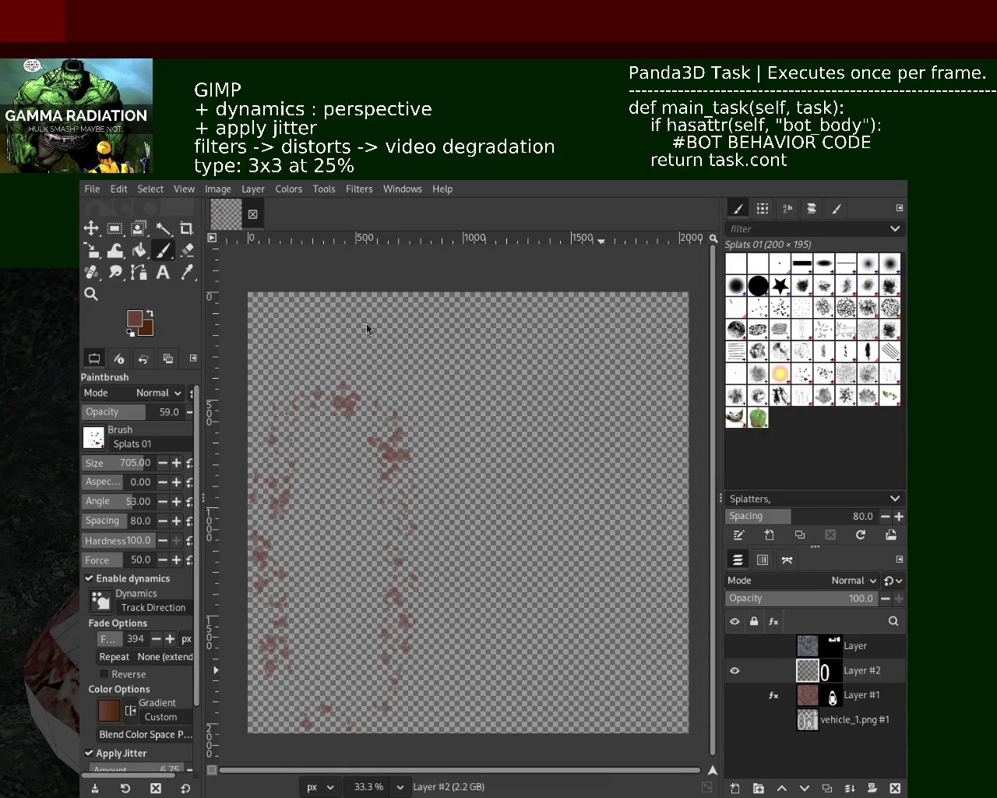
{"action": "key", "text": "ctrl+z"}
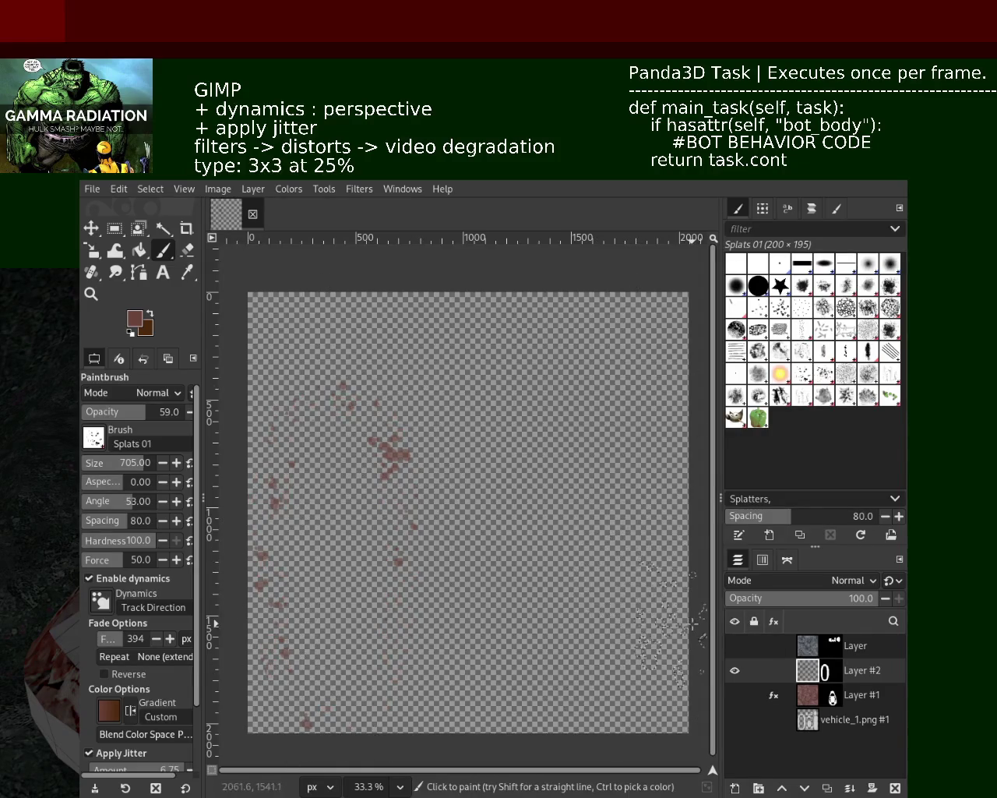
{"action": "key", "text": "ctrl+z"}
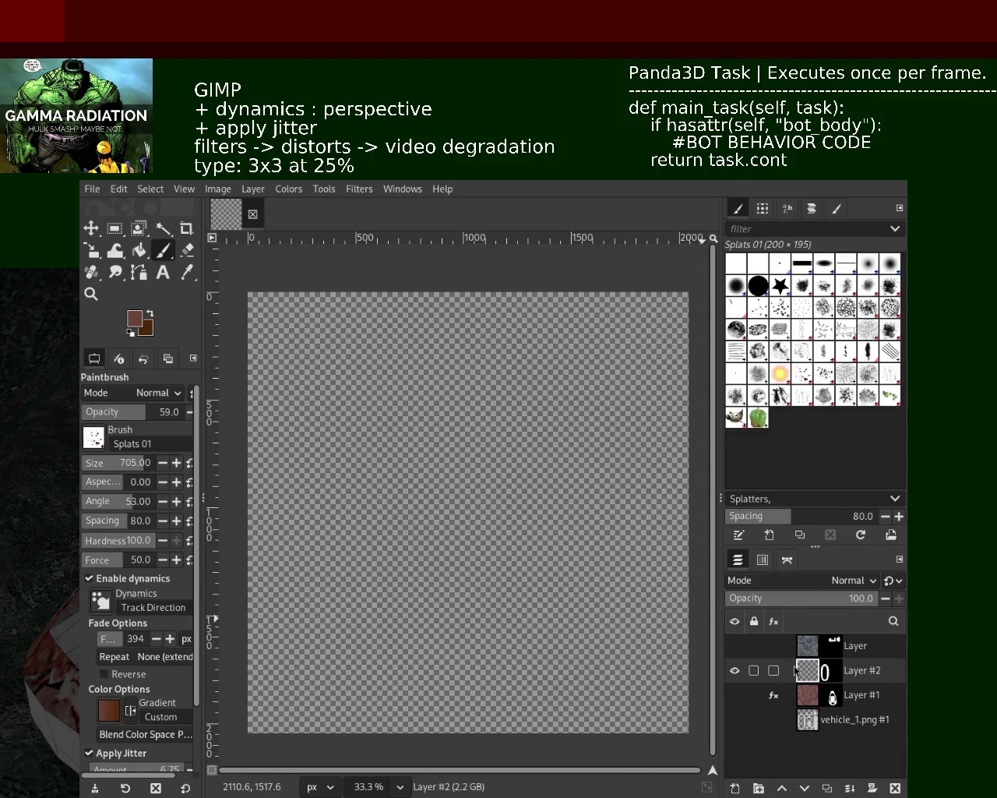
Scatter reddish splats across the whole canvas and undo them again.
{"action": "left_click", "coordinate": [811, 671]}
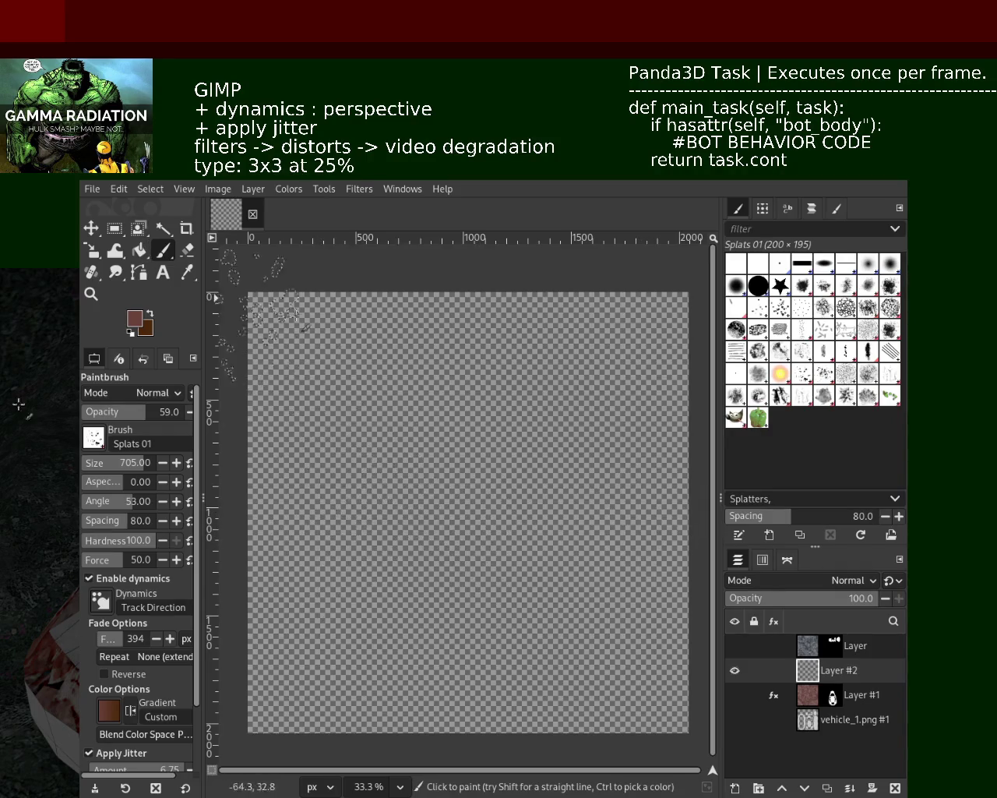
{"action": "left_click_drag", "start_coordinate": [383, 550], "coordinate": [320, 425]}
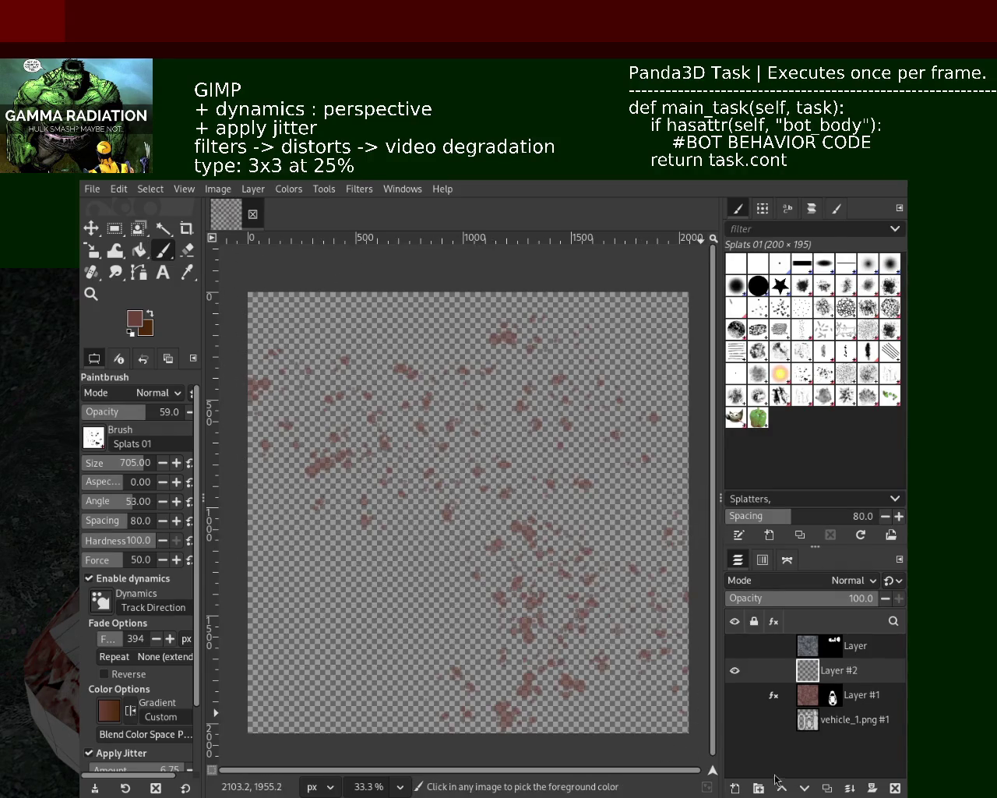
{"action": "key", "text": "ctrl+z"}
{"action": "left_click", "coordinate": [140, 251]}
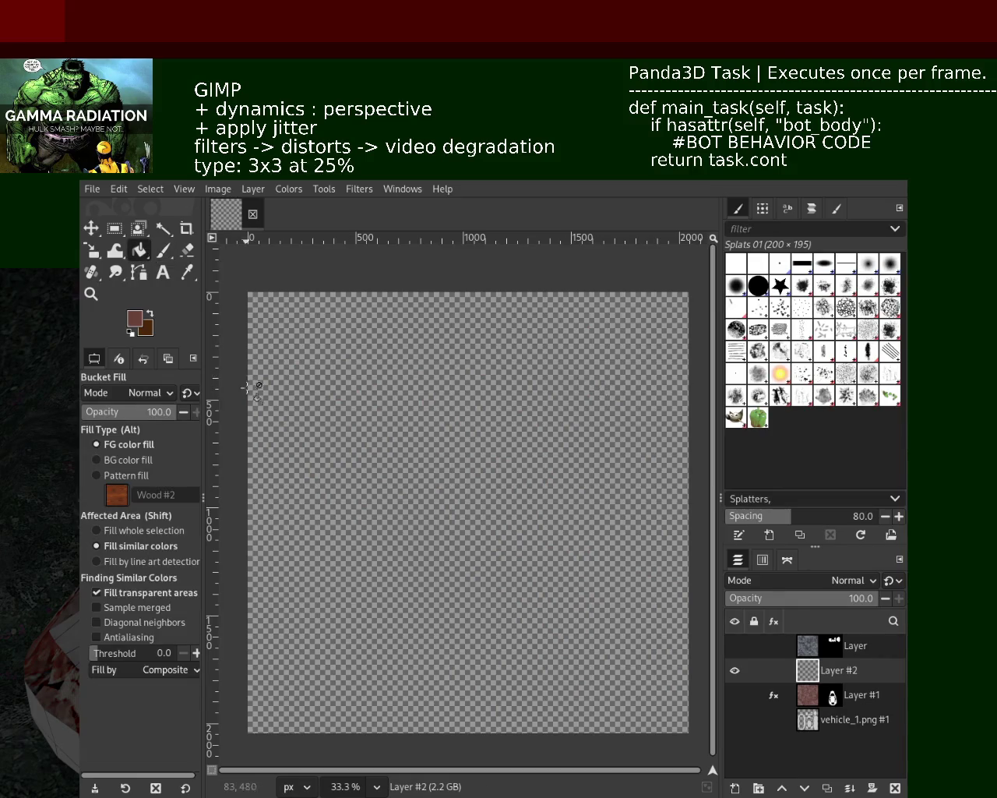
Bucket-fill Layer #2 solid dark grey and bring the UV layout back into view.
{"action": "key", "text": "x"}
{"action": "left_click", "coordinate": [454, 508]}
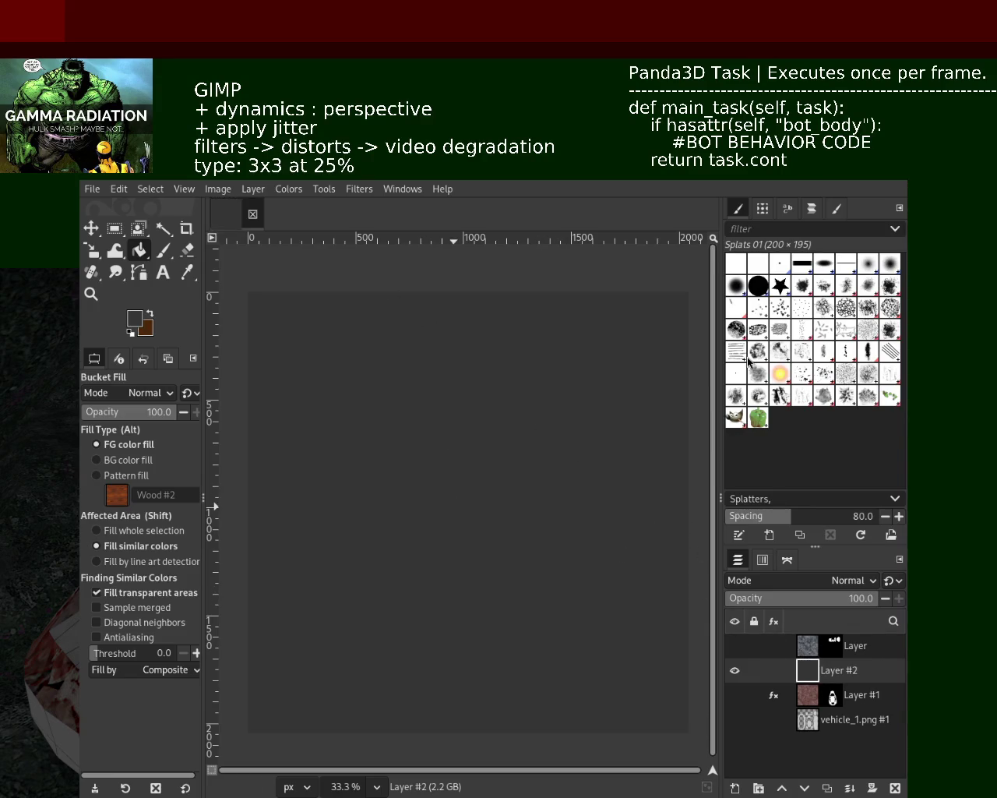
{"action": "left_click", "coordinate": [818, 718]}
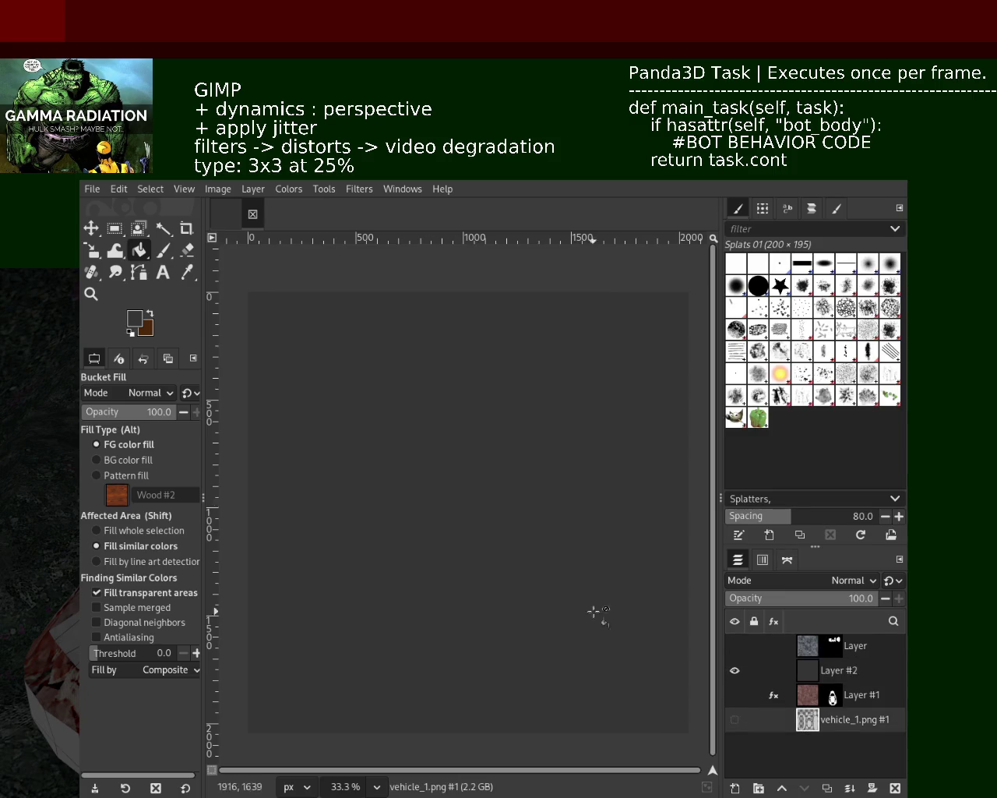
{"action": "left_click", "coordinate": [735, 670]}
{"action": "left_click", "coordinate": [734, 719]}
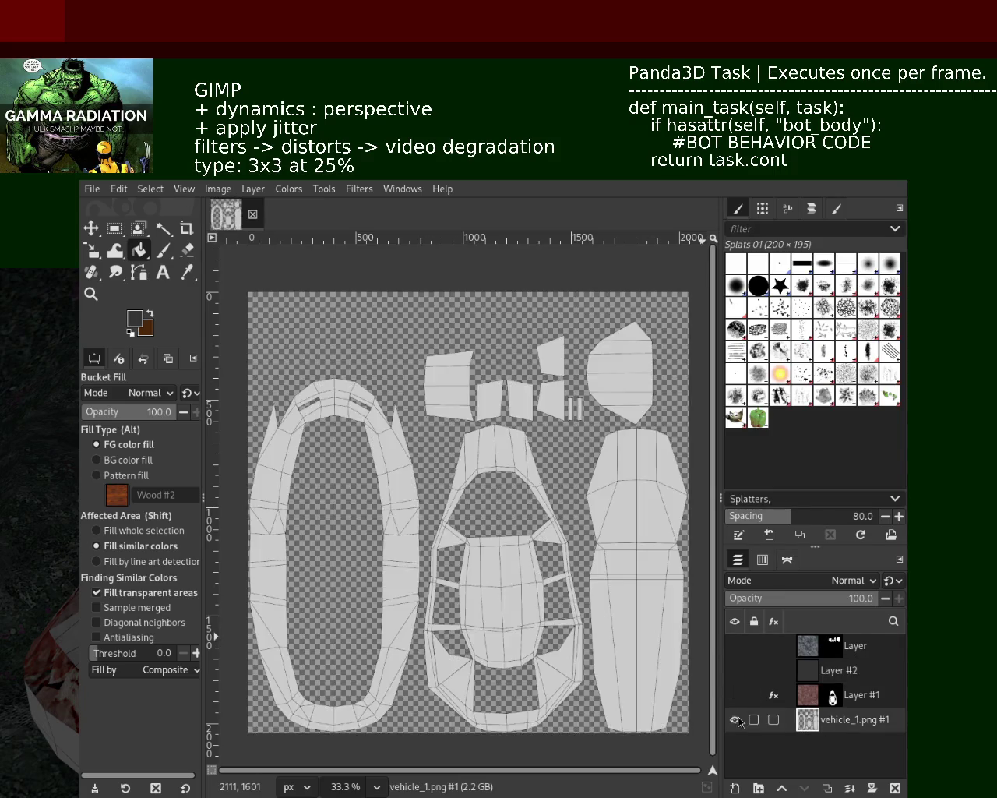
Fuzzy-select the left oval ring on vehicle_1.png and mask Layer #2 to it.
{"action": "left_click", "coordinate": [163, 251]}
{"action": "left_click", "coordinate": [163, 227]}
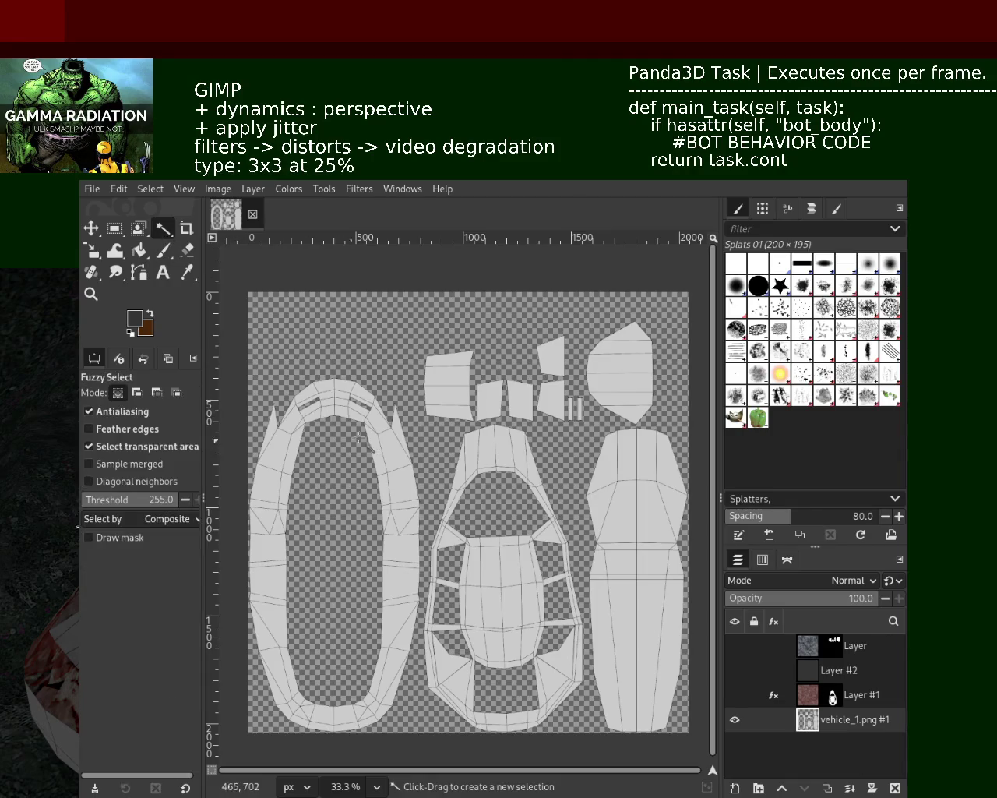
{"action": "left_click", "coordinate": [388, 399]}
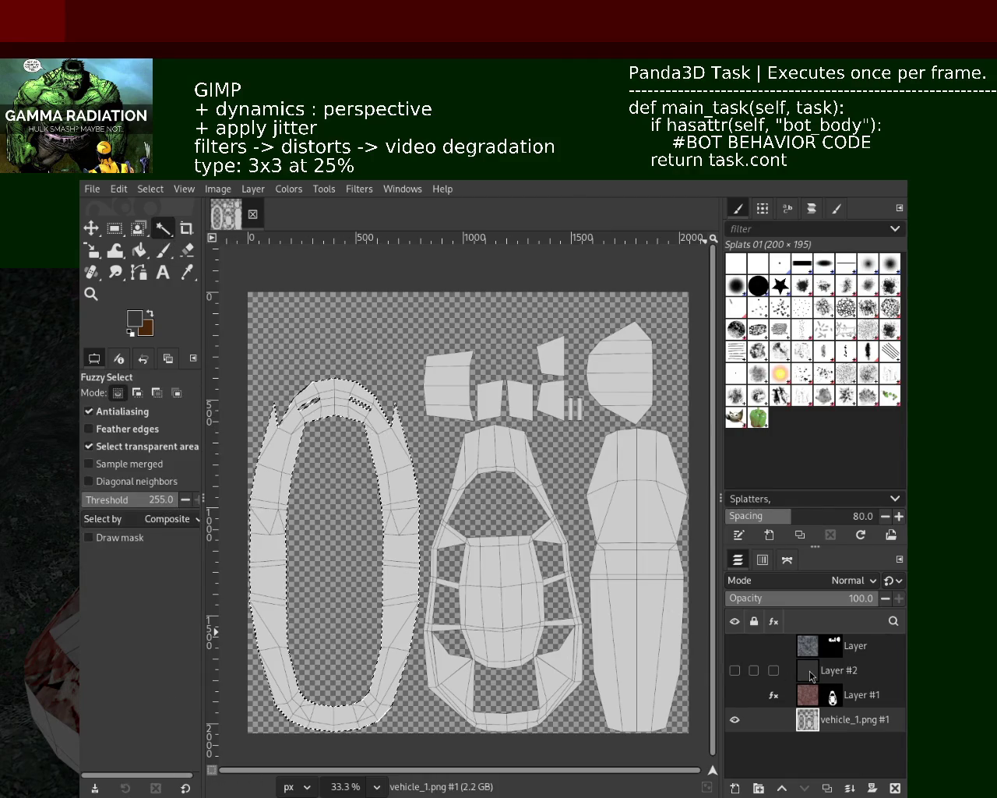
{"action": "left_click", "coordinate": [810, 670]}
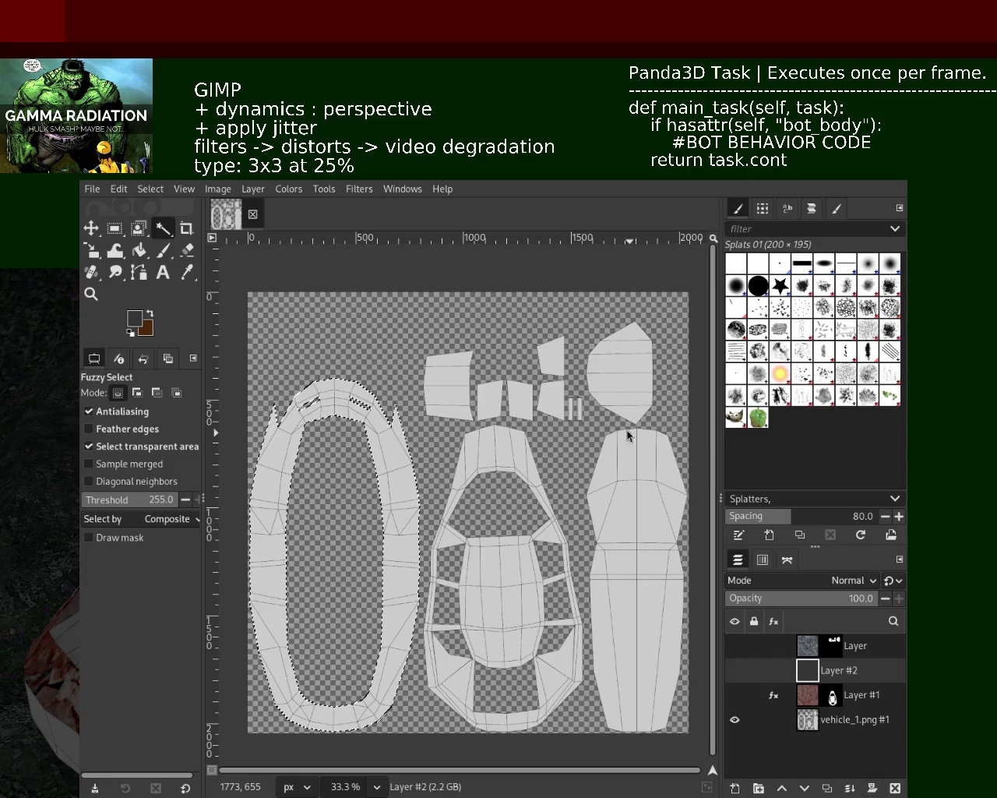
{"action": "left_click", "coordinate": [872, 788], "text": "shift"}
{"action": "left_click", "coordinate": [735, 670]}
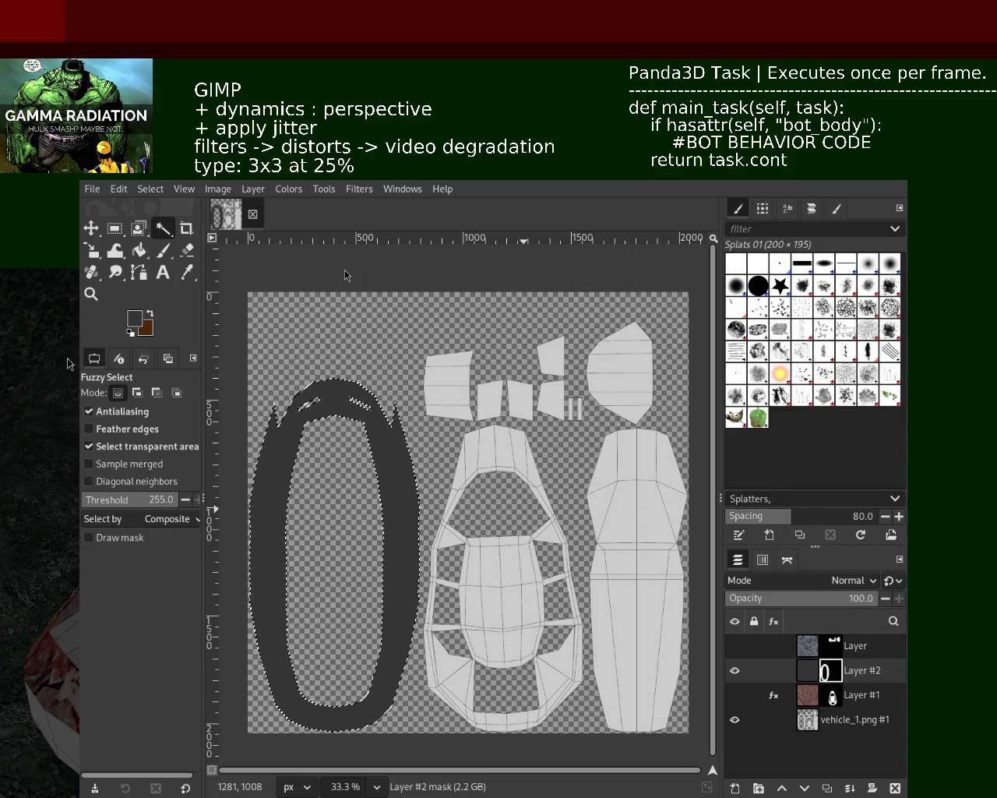
{"action": "left_click", "coordinate": [807, 696]}
Show the red Layer #1 and the top blue-grey texture layer alongside grey Layer #2.
{"action": "left_click", "coordinate": [810, 652]}
{"action": "left_click", "coordinate": [808, 693]}
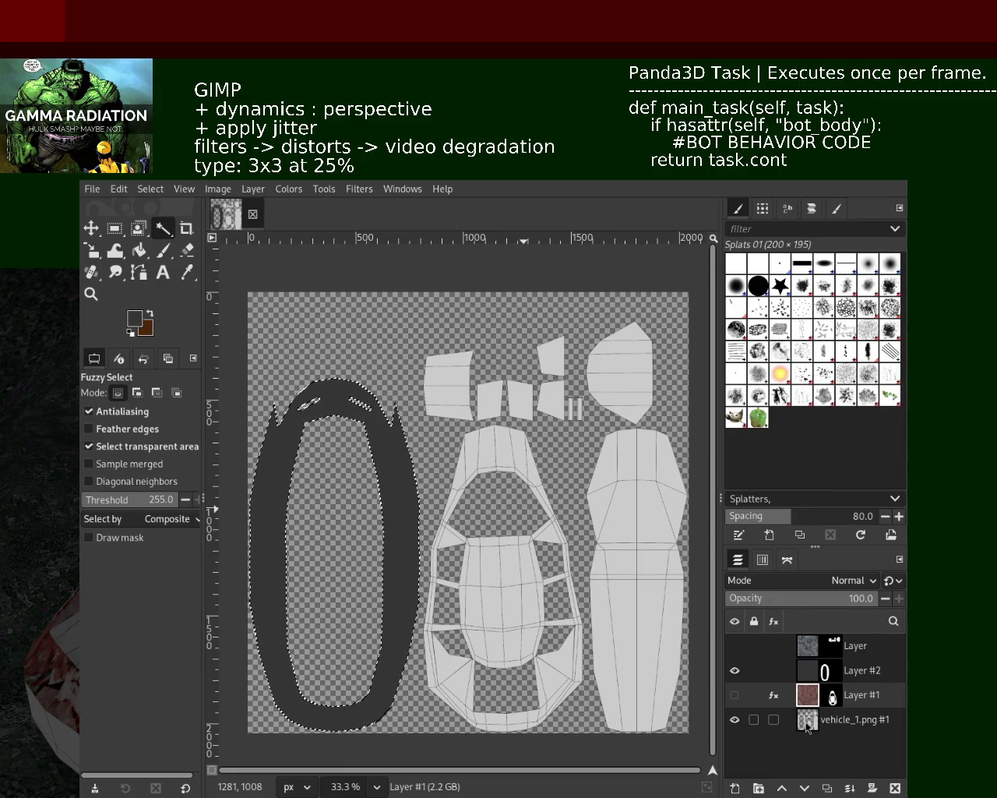
{"action": "left_click", "coordinate": [735, 670]}
{"action": "left_click", "coordinate": [734, 695]}
{"action": "left_click", "coordinate": [735, 670]}
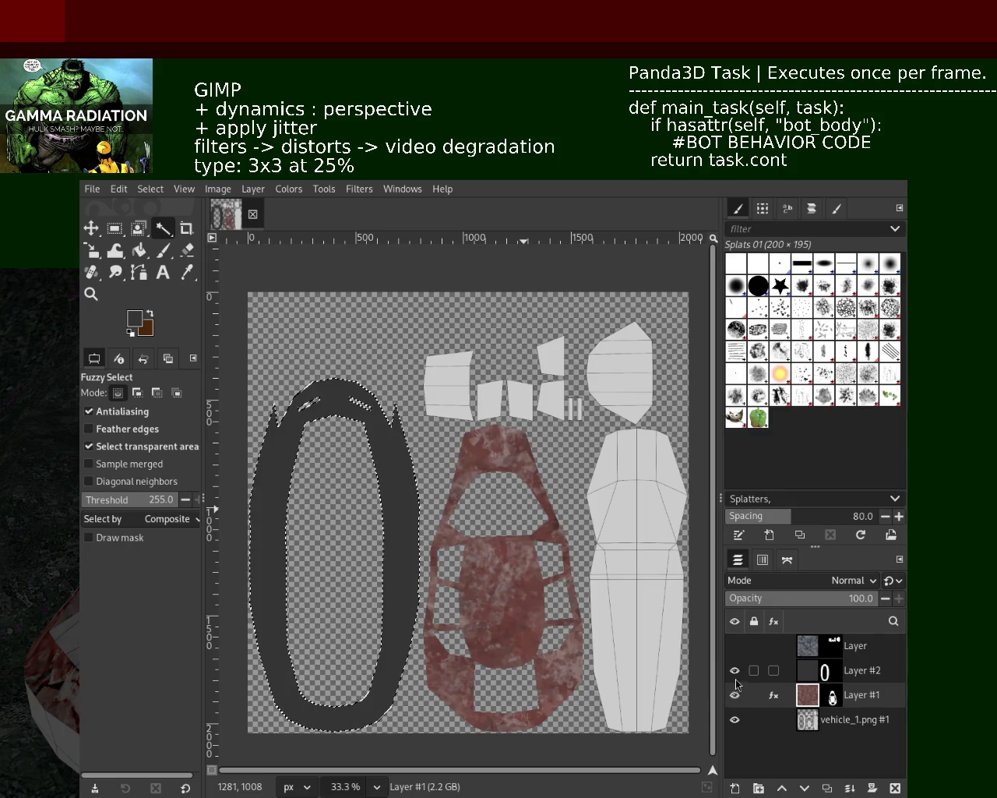
{"action": "left_click", "coordinate": [735, 645]}
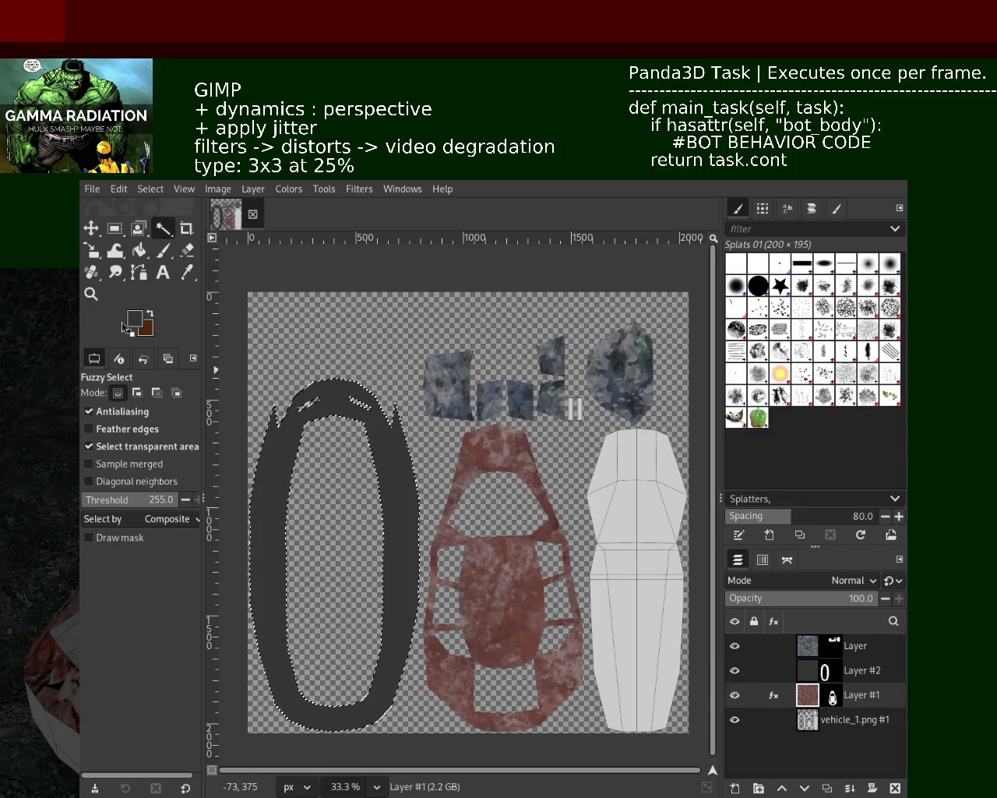
Zoom in to inspect the texture, then zoom the view back out to 50%.
{"action": "key", "text": "z"}
{"action": "left_click", "coordinate": [499, 444]}
{"action": "left_click", "coordinate": [501, 445]}
{"action": "left_click", "coordinate": [424, 506], "text": "ctrl"}
{"action": "left_click", "coordinate": [424, 506], "text": "ctrl"}
{"action": "double_click", "coordinate": [425, 507]}
{"action": "left_click", "coordinate": [504, 343], "text": "ctrl"}
{"action": "left_click", "coordinate": [504, 343], "text": "ctrl"}
{"action": "left_click", "coordinate": [504, 343], "text": "ctrl"}
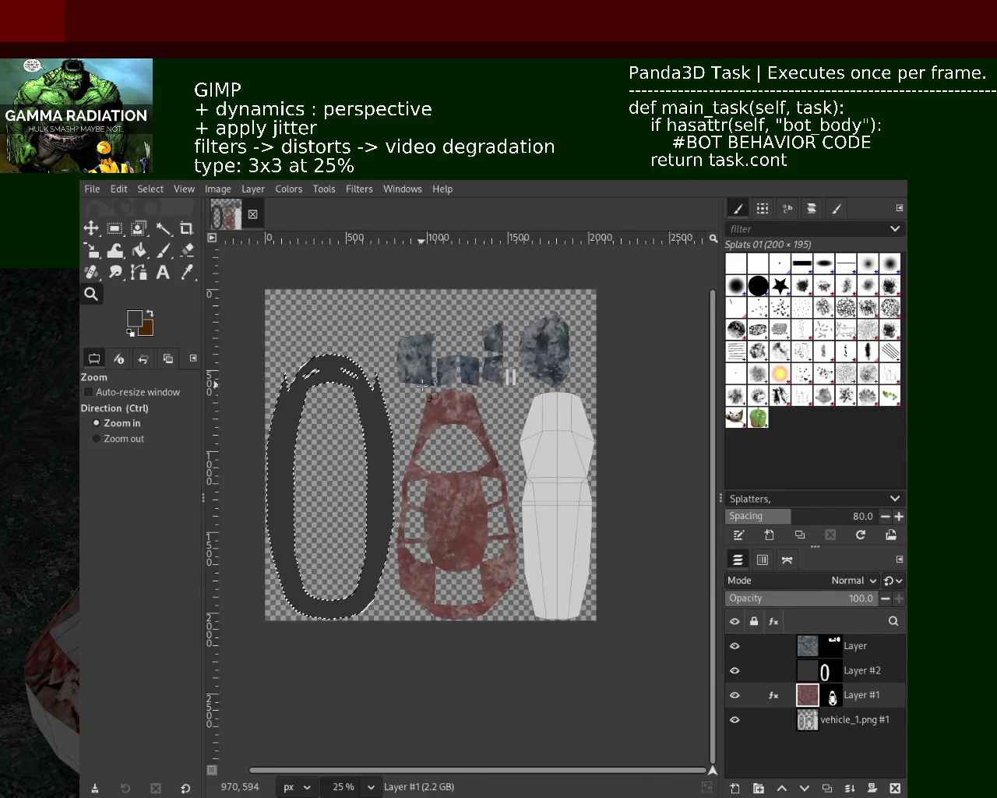
{"action": "double_click", "coordinate": [422, 364]}
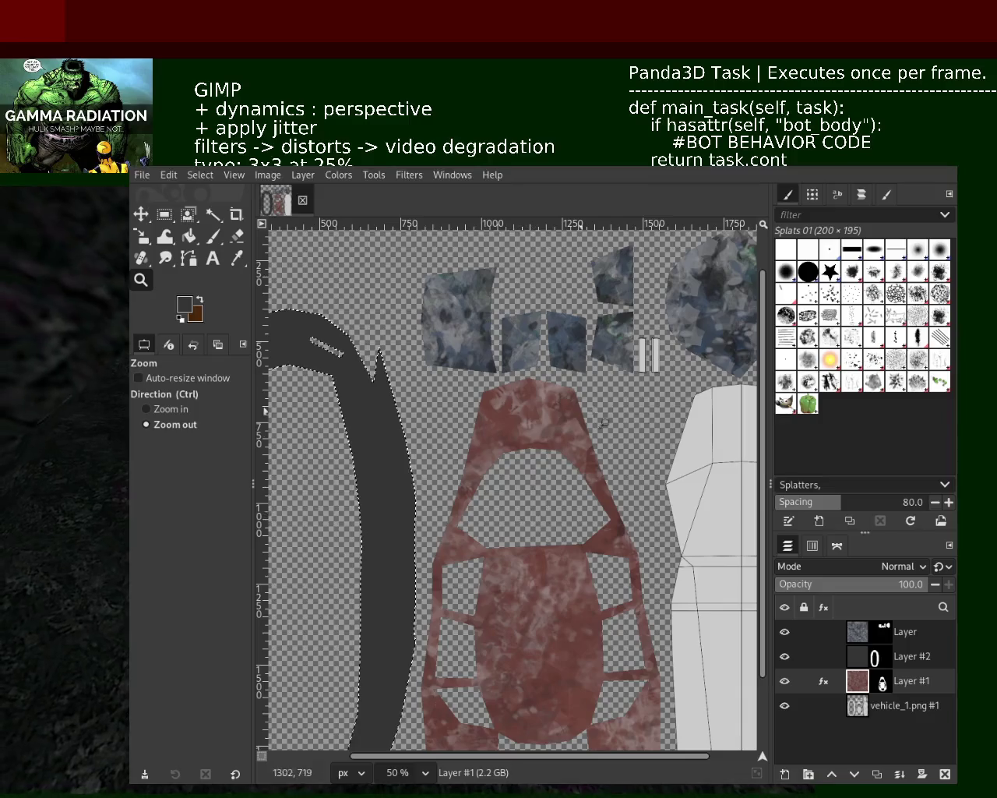
Isolate Layer #2, remove its mask so dark grey fills the canvas, and clear the selection.
{"action": "left_click", "coordinate": [785, 656]}
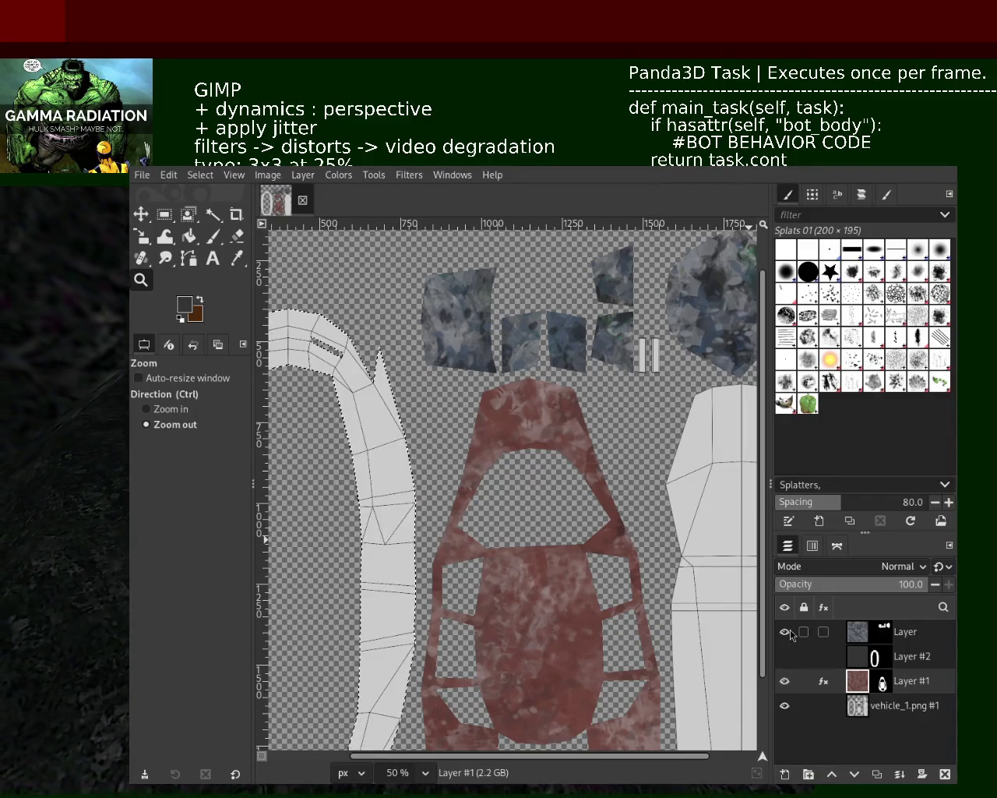
{"action": "left_click", "coordinate": [785, 632]}
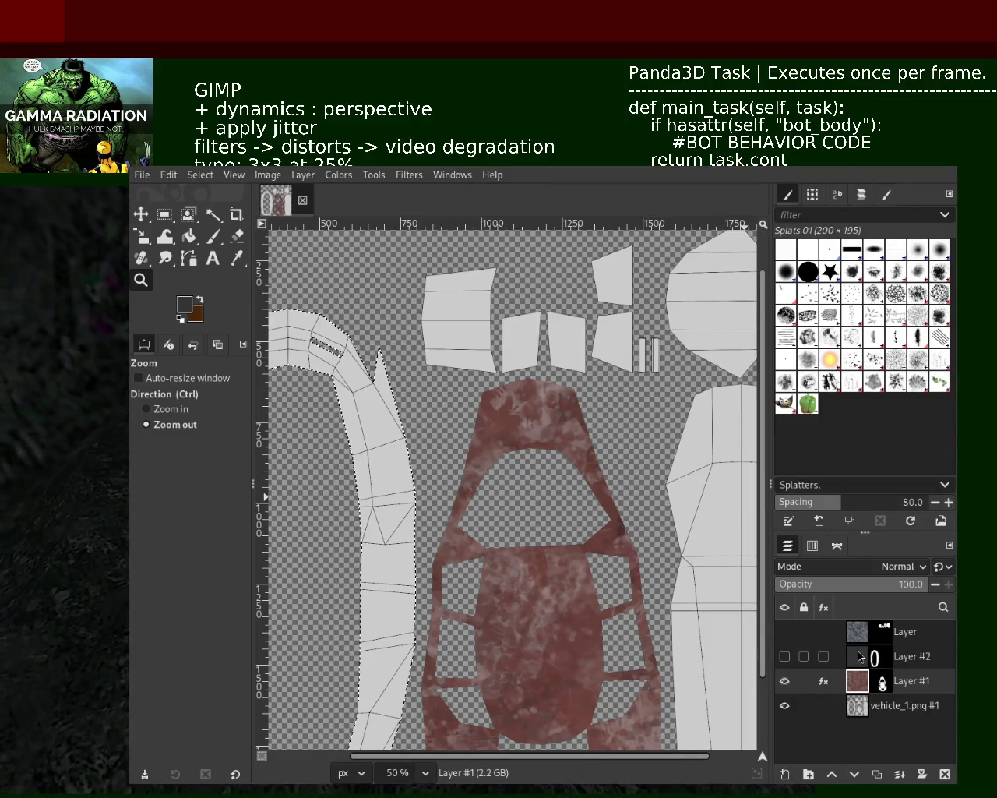
{"action": "key", "text": "Page_Up"}
{"action": "left_click", "coordinate": [785, 681]}
{"action": "left_click", "coordinate": [785, 705]}
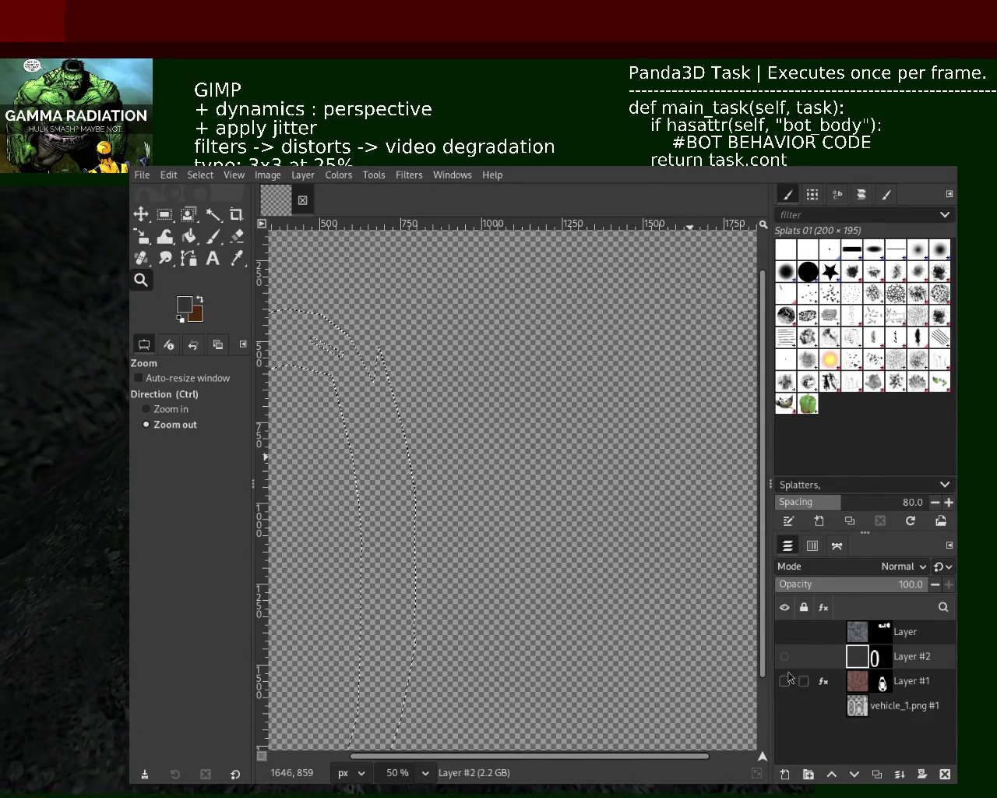
{"action": "left_click", "coordinate": [784, 656]}
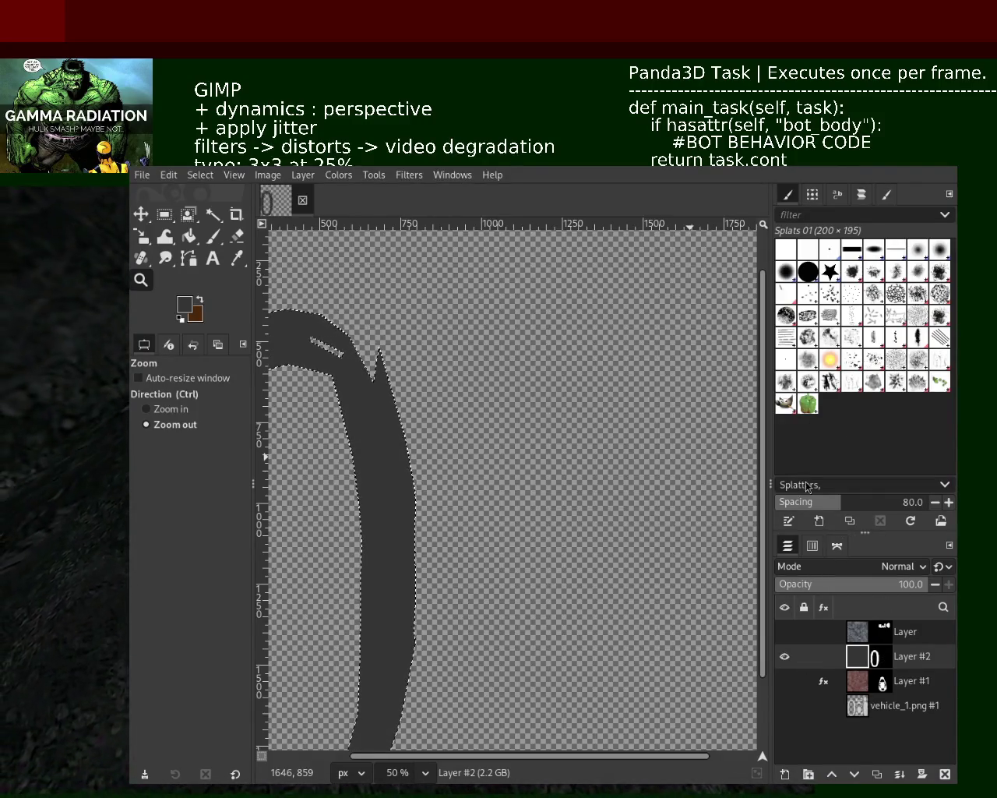
{"action": "key", "text": "ctrl+z"}
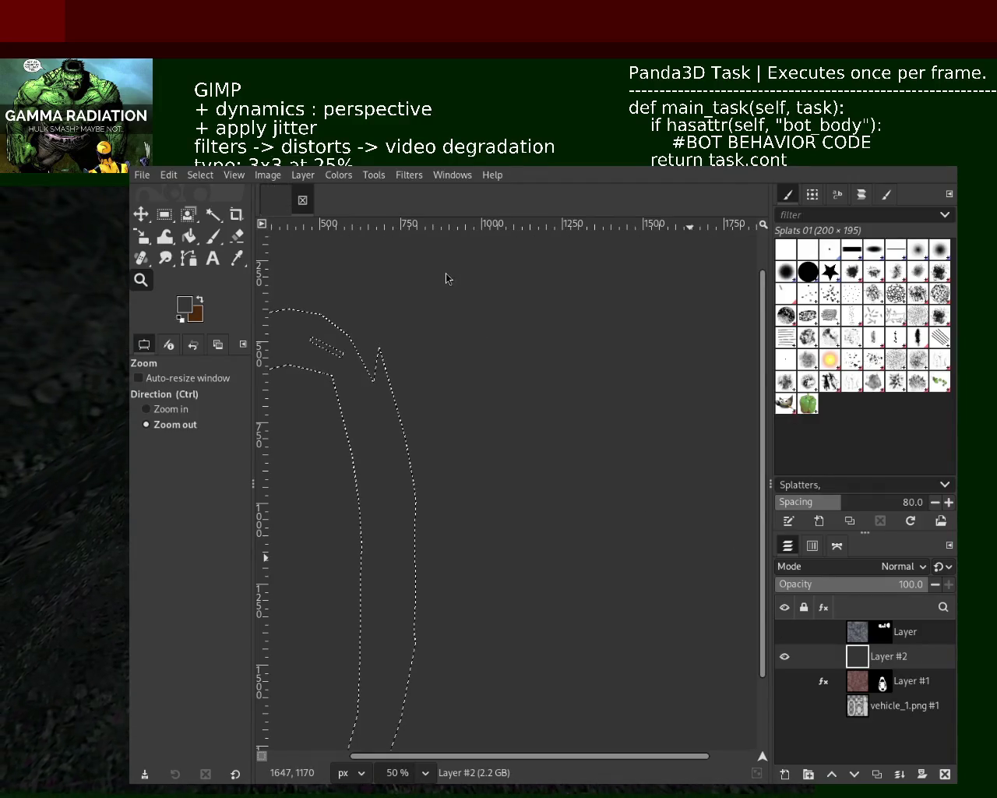
{"action": "key", "text": "ctrl+shift+a"}
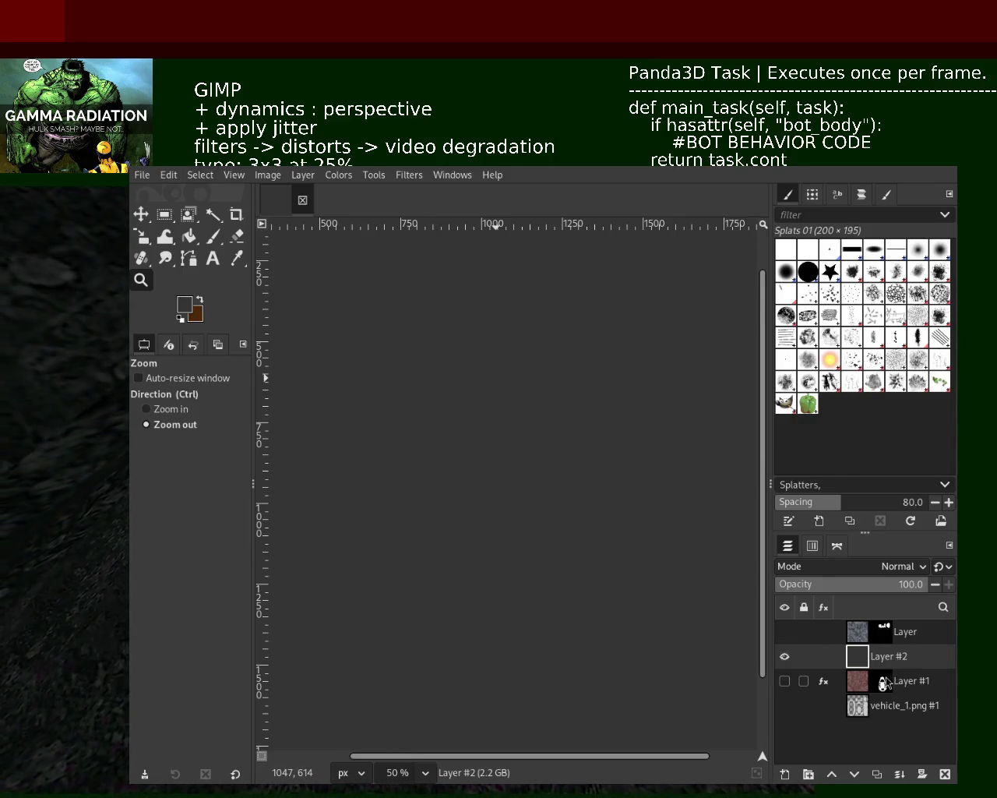
Show Layer #1 and the top blue-grey layer again, making the top layer active.
{"action": "left_click", "coordinate": [785, 681]}
{"action": "left_click", "coordinate": [882, 681]}
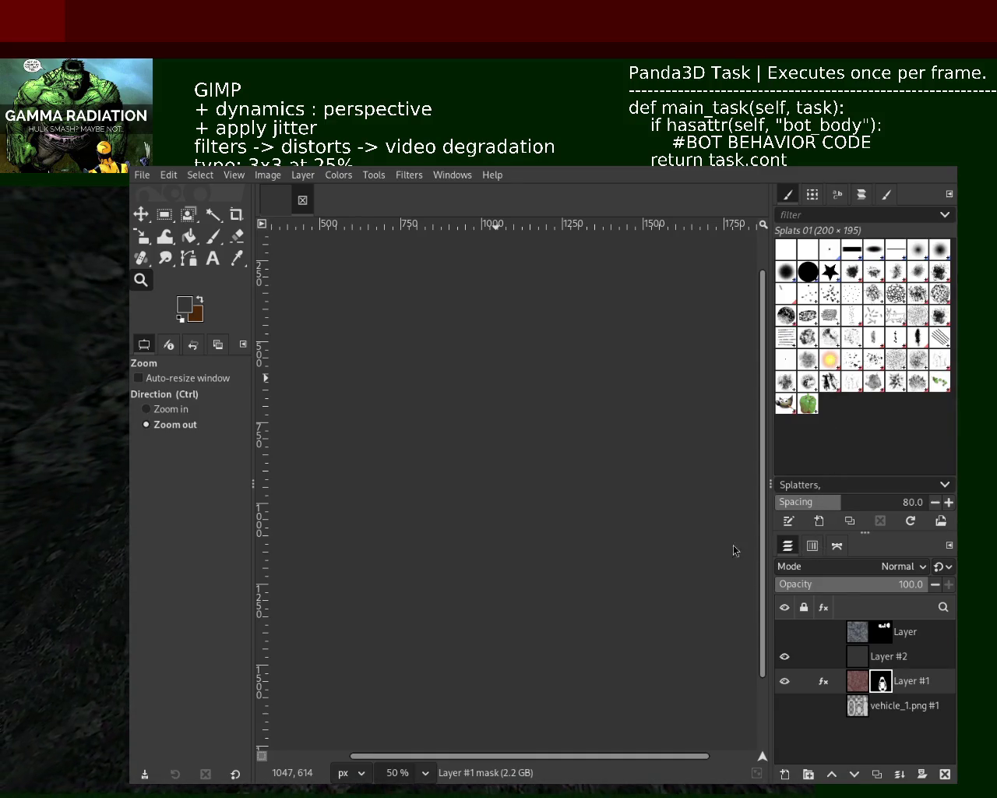
{"action": "left_click", "coordinate": [857, 681]}
{"action": "left_click", "coordinate": [877, 640]}
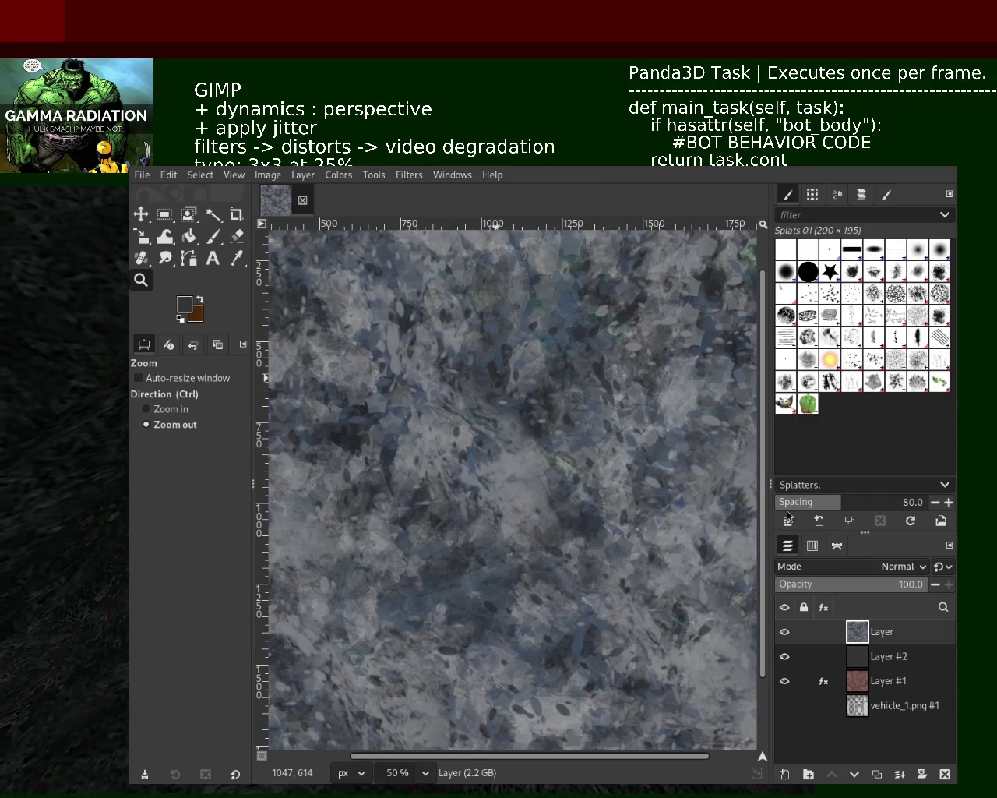
Make Layer #2 active and toggle layer visibility to compare Layer #1's red texture alone.
{"action": "mouse_move", "coordinate": [888, 656]}
{"action": "left_click", "coordinate": [858, 657]}
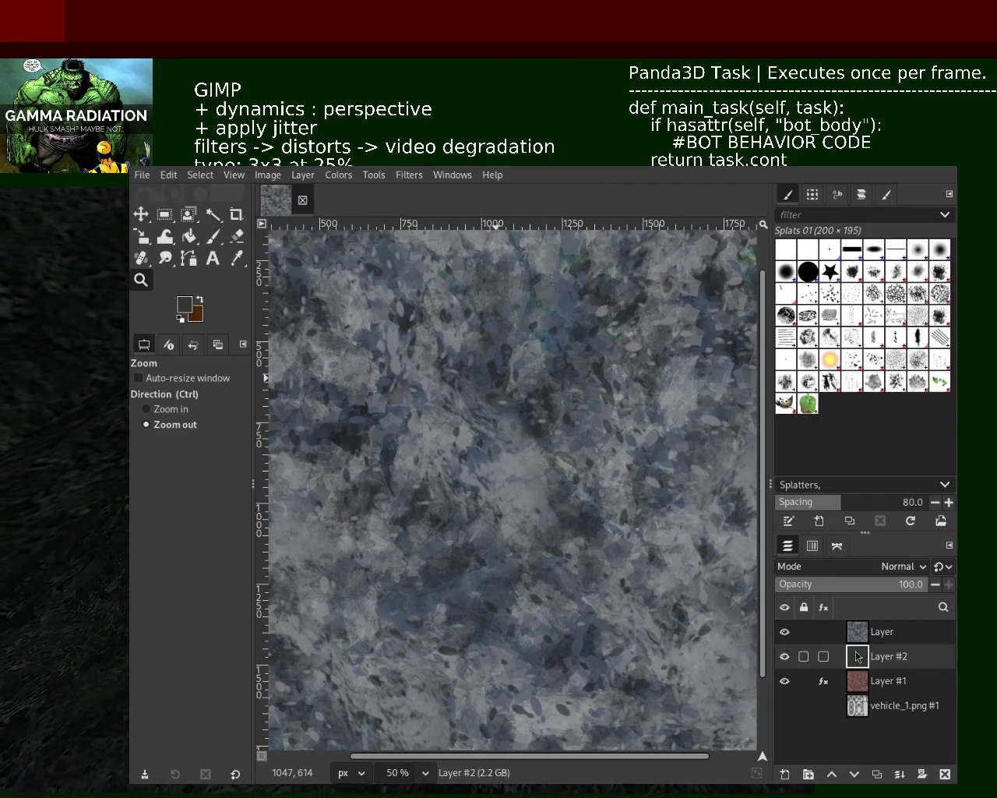
{"action": "left_click", "coordinate": [785, 632]}
{"action": "left_click", "coordinate": [786, 657]}
{"action": "left_click", "coordinate": [785, 681]}
{"action": "left_click", "coordinate": [785, 681]}
{"action": "left_click", "coordinate": [785, 681]}
{"action": "left_click", "coordinate": [785, 681]}
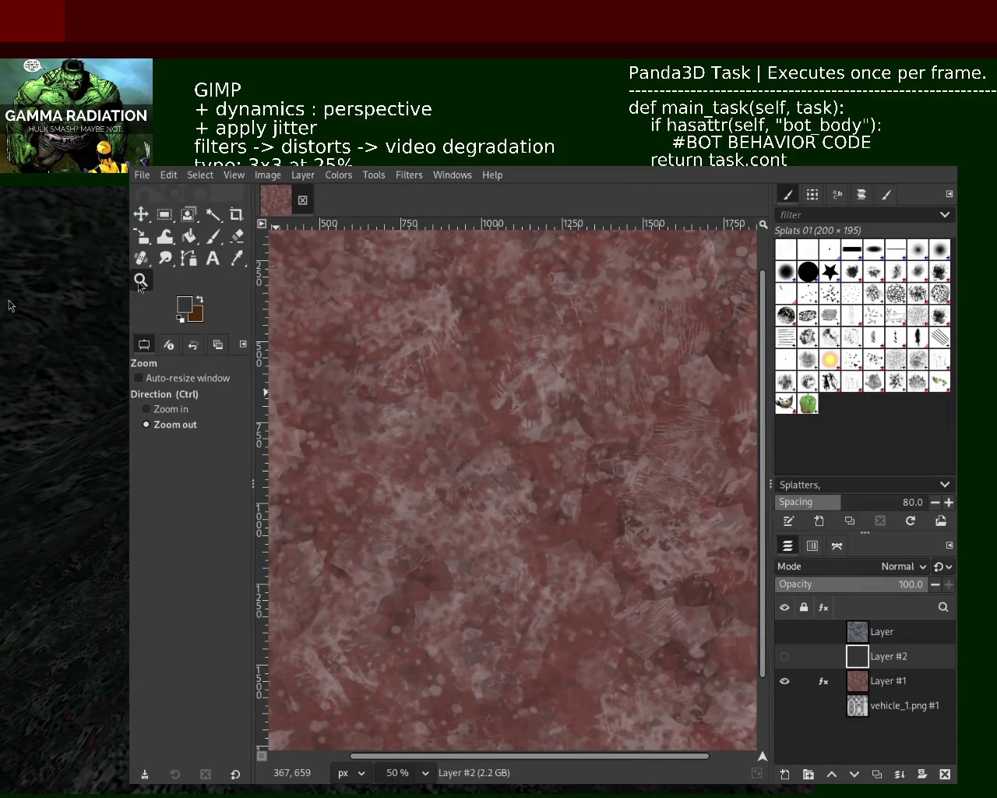
Zoom to fit the image, then hide all texture layers so only vehicle_1.png shows.
{"action": "left_click", "coordinate": [615, 437]}
{"action": "left_click", "coordinate": [606, 427], "text": "ctrl"}
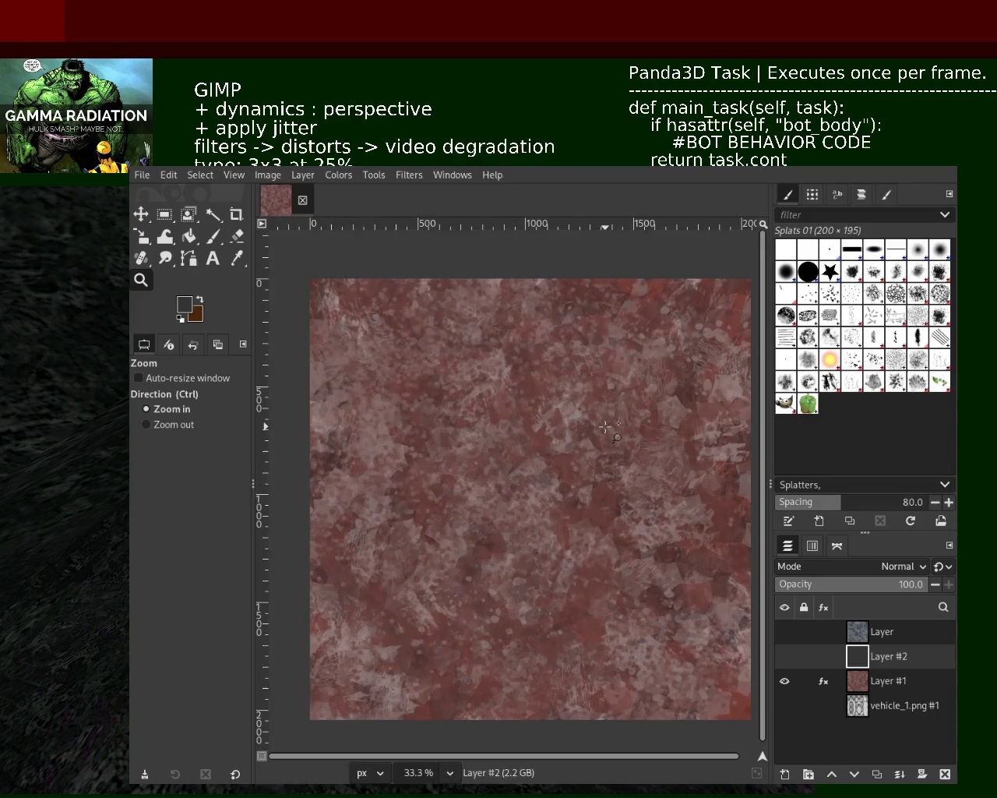
{"action": "key", "text": "ctrl"}
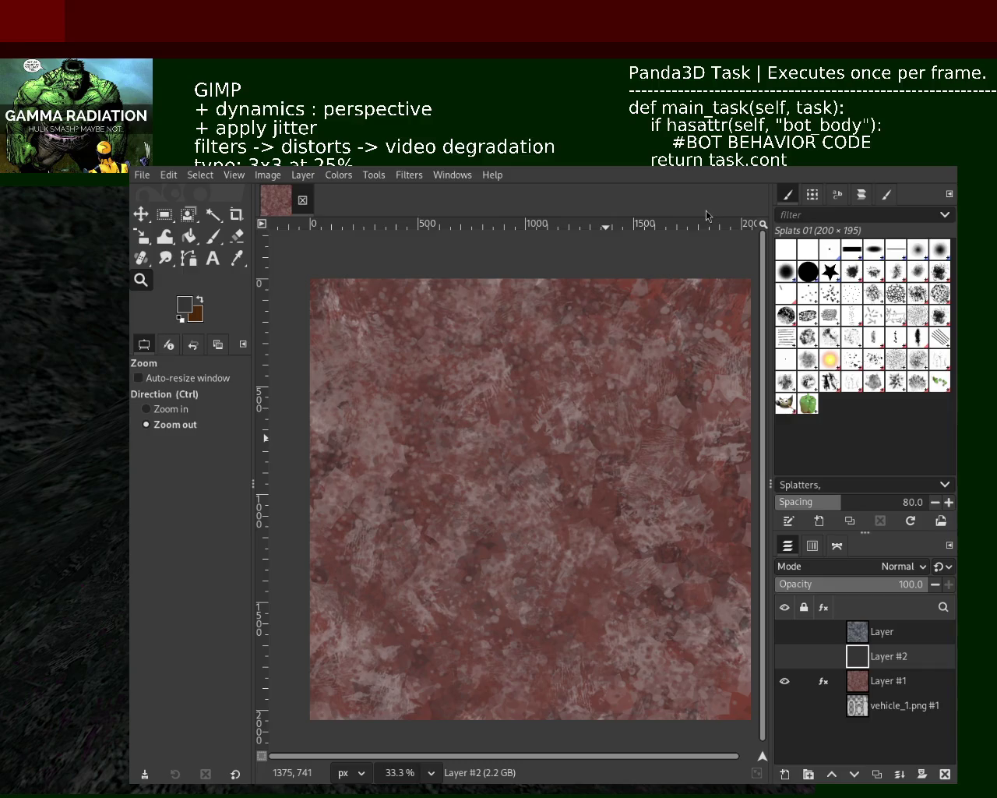
{"action": "left_click", "coordinate": [785, 656]}
{"action": "left_click", "coordinate": [784, 631]}
{"action": "left_click", "coordinate": [784, 656]}
{"action": "left_click", "coordinate": [784, 681]}
{"action": "left_click", "coordinate": [784, 705]}
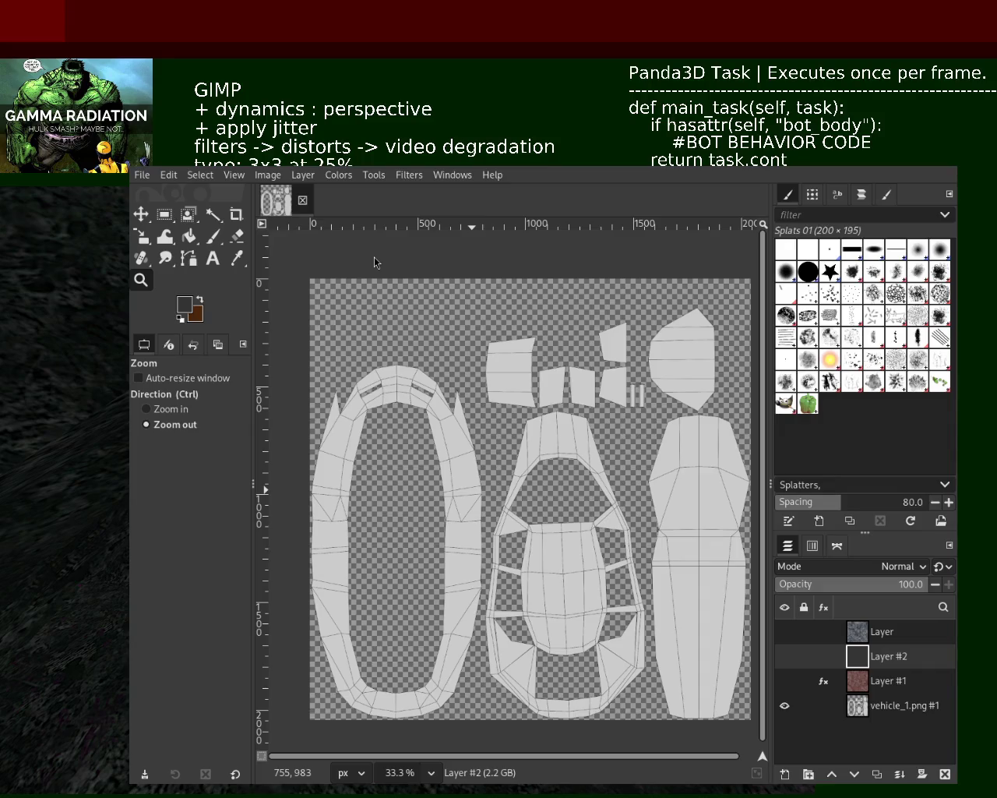
Fuzzy-select the tall right-hand UV island on vehicle_1.png and mask Layer #1 to it.
{"action": "left_click", "coordinate": [860, 711]}
{"action": "left_click", "coordinate": [213, 214]}
{"action": "left_click", "coordinate": [699, 474]}
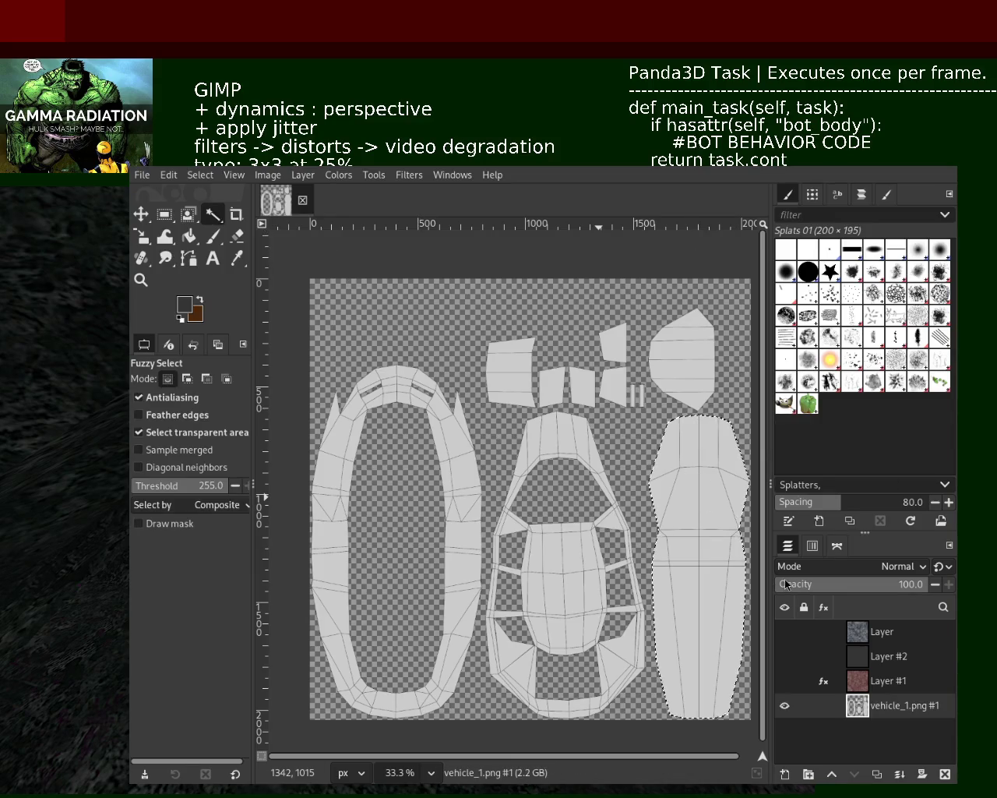
{"action": "left_click", "coordinate": [863, 685]}
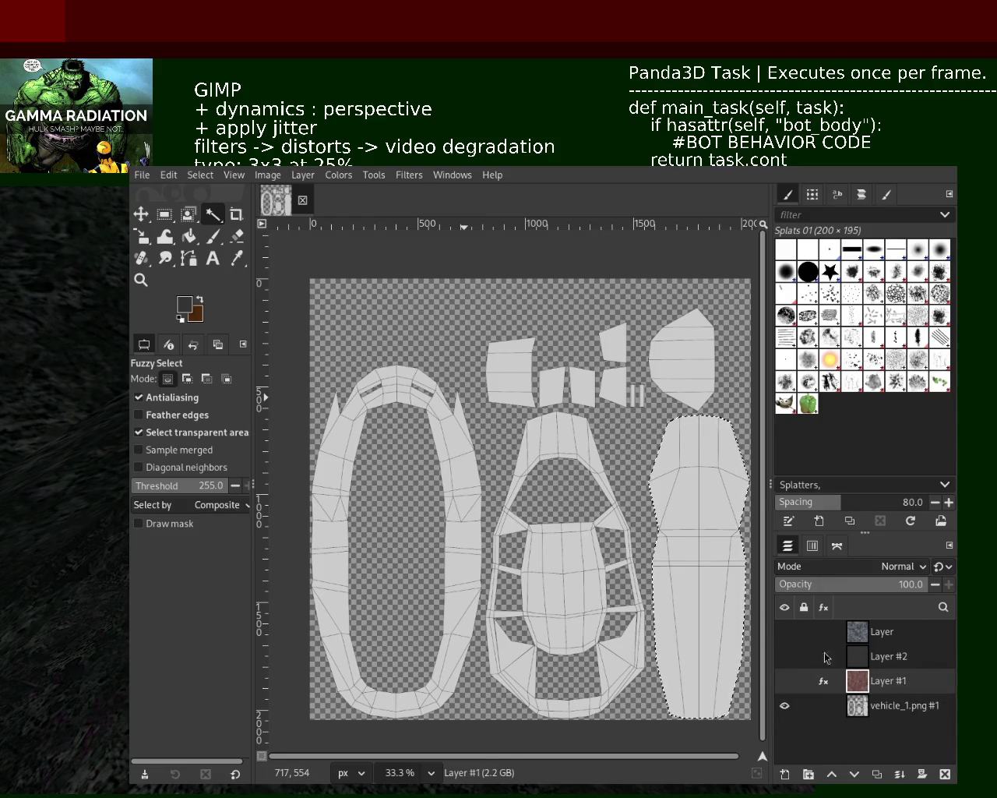
{"action": "mouse_move", "coordinate": [785, 681]}
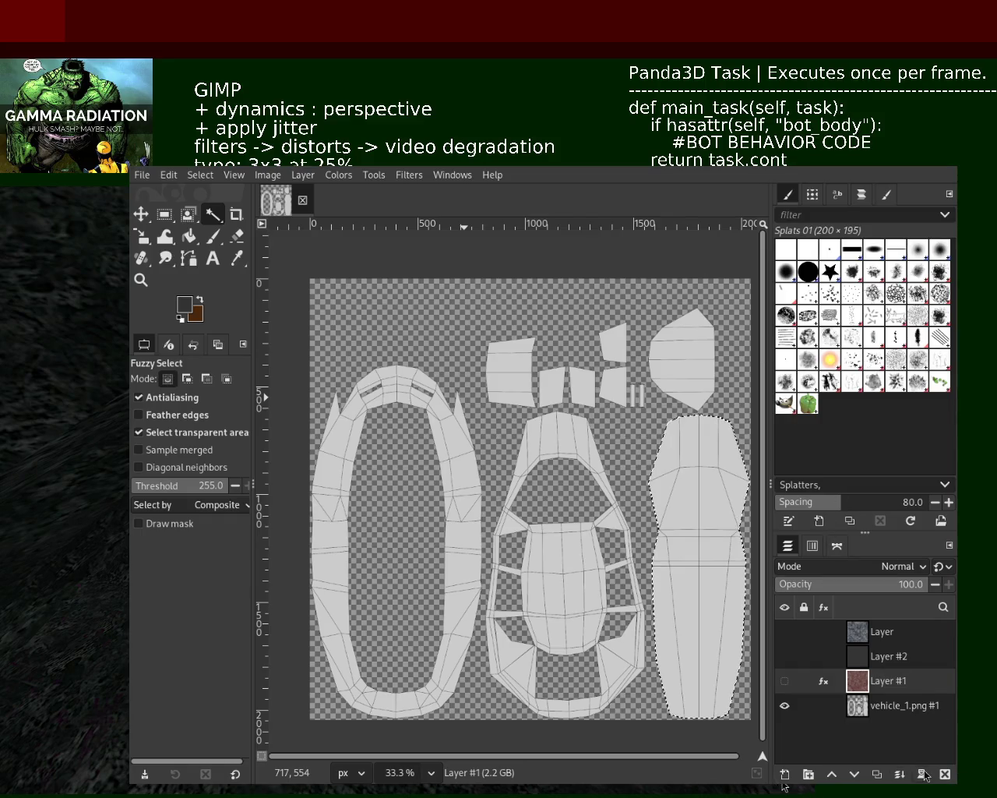
{"action": "key", "text": "ctrl+m"}
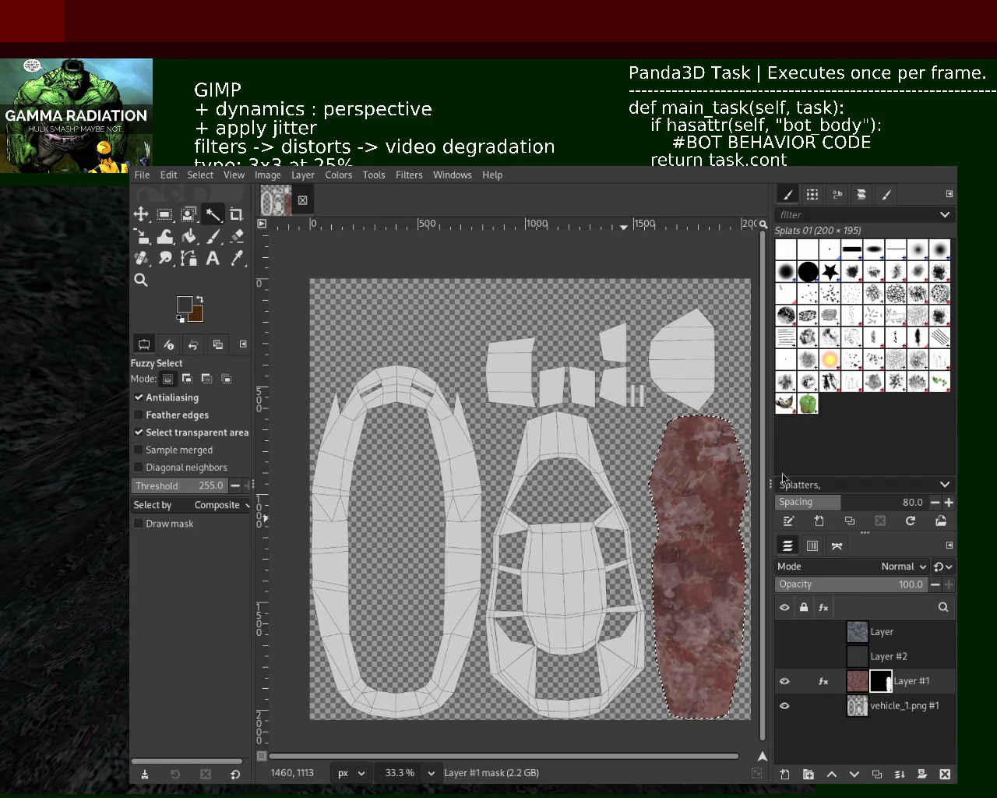
Undo Layer #1's mask so its red texture covers the whole canvas again.
{"action": "key", "text": "ctrl+z"}
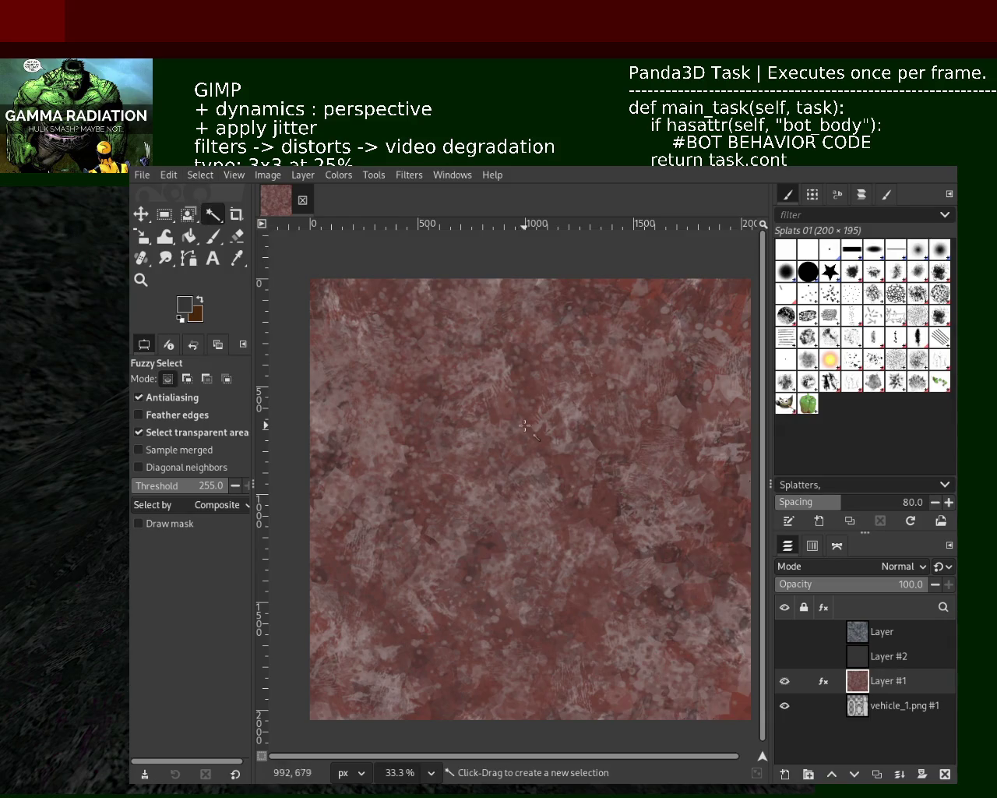
Make Layer #2 active and show only its dark grey fill.
{"action": "left_click", "coordinate": [873, 656]}
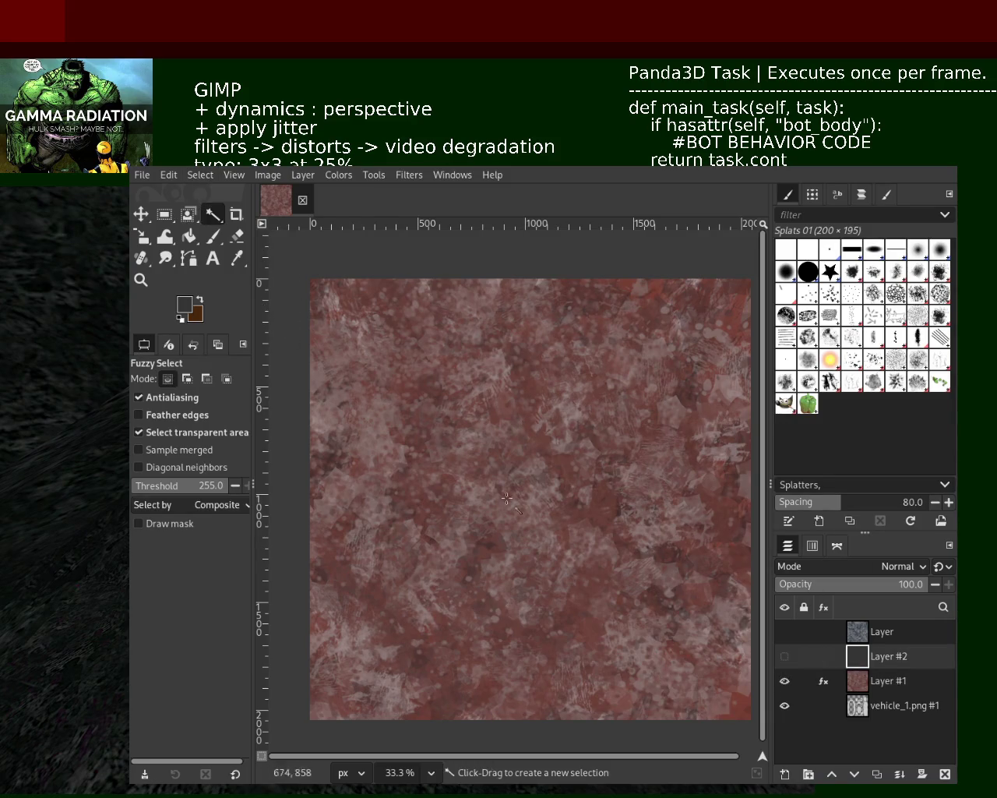
{"action": "left_click", "coordinate": [785, 681]}
{"action": "left_click", "coordinate": [784, 705]}
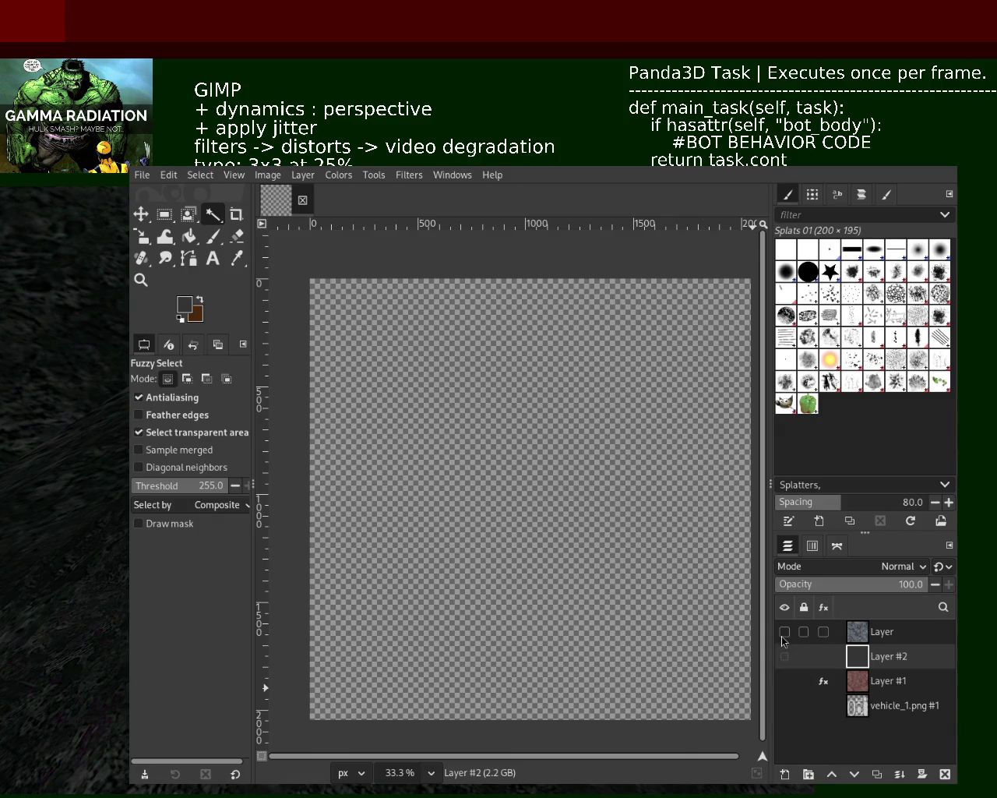
{"action": "left_click", "coordinate": [785, 656]}
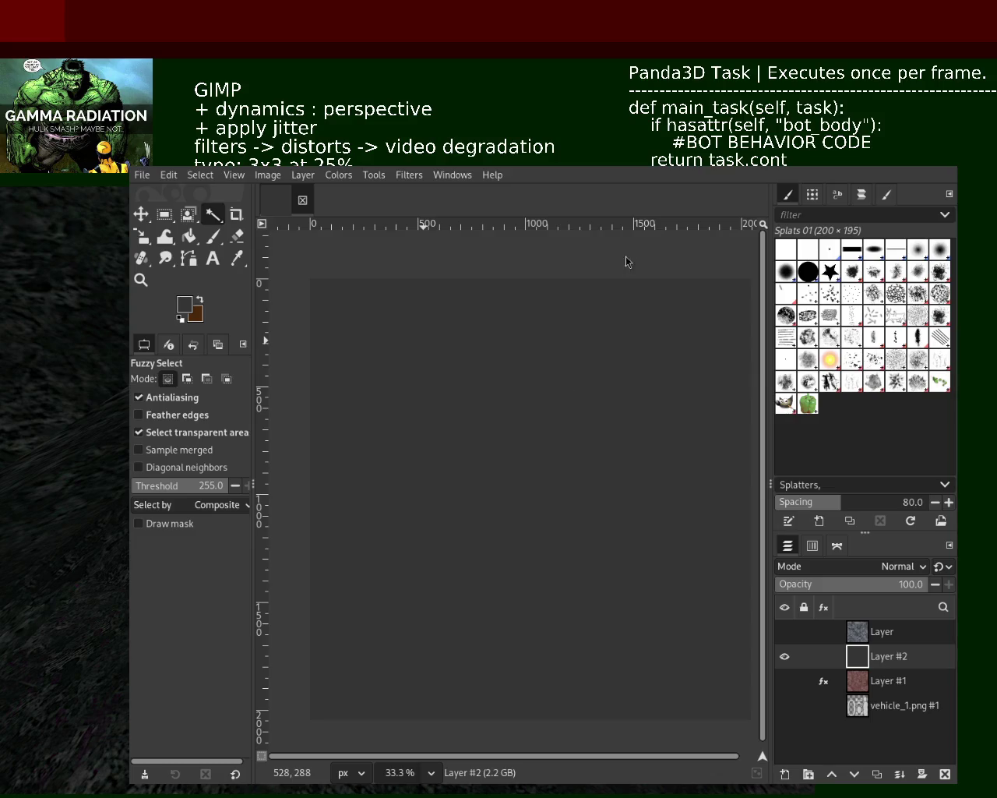
Paint dark splats, then mid-grey splatters, across Layer #2 with the Paintbrush.
{"action": "left_click", "coordinate": [212, 237]}
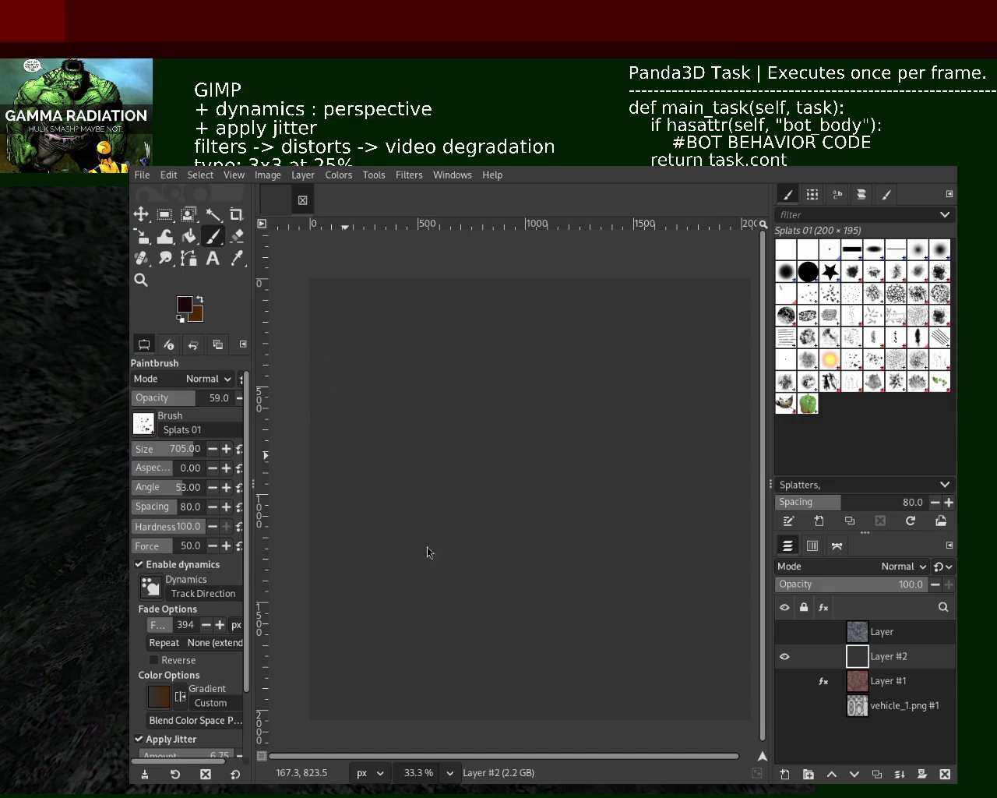
{"action": "left_click_drag", "start_coordinate": [646, 468], "coordinate": [697, 593]}
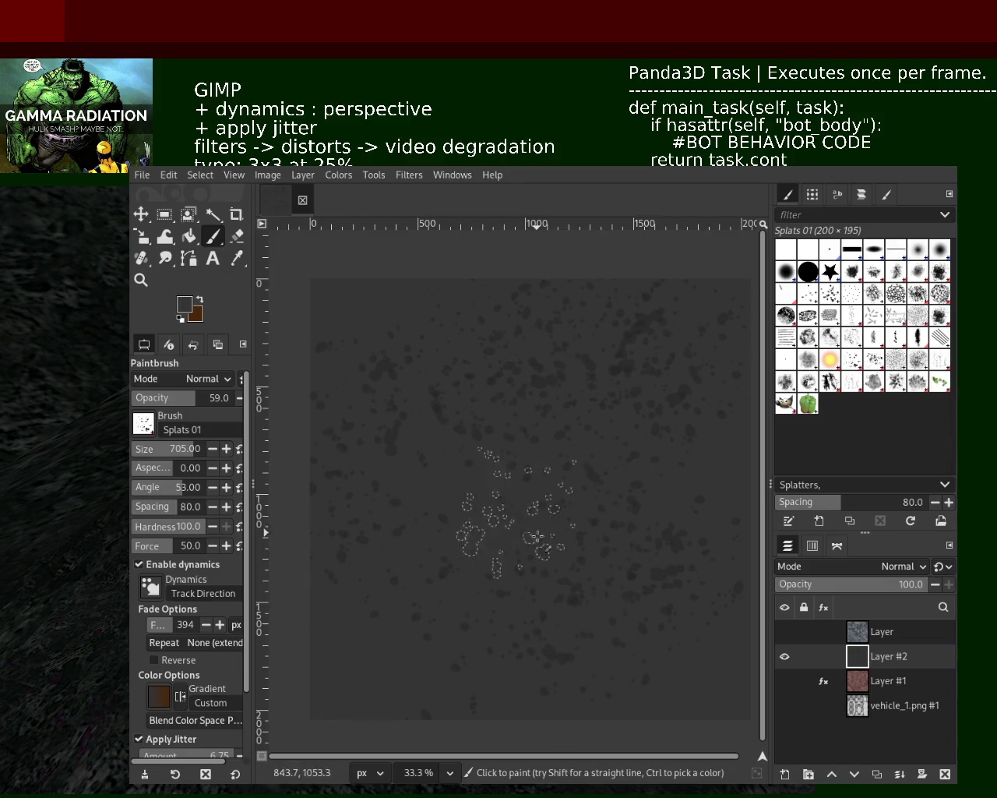
{"action": "left_click", "coordinate": [370, 501], "text": "ctrl"}
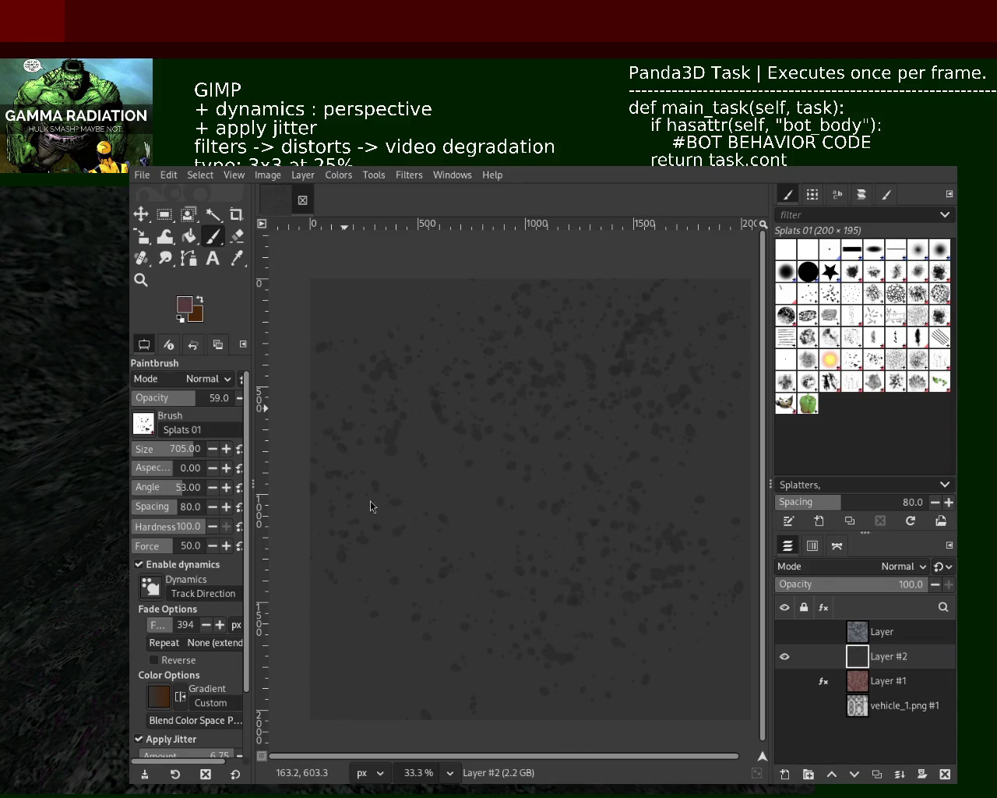
{"action": "mouse_move", "coordinate": [717, 366]}
{"action": "left_mouse_down"}
{"action": "mouse_move", "coordinate": [755, 471]}
{"action": "mouse_move", "coordinate": [543, 361]}
{"action": "left_mouse_up"}
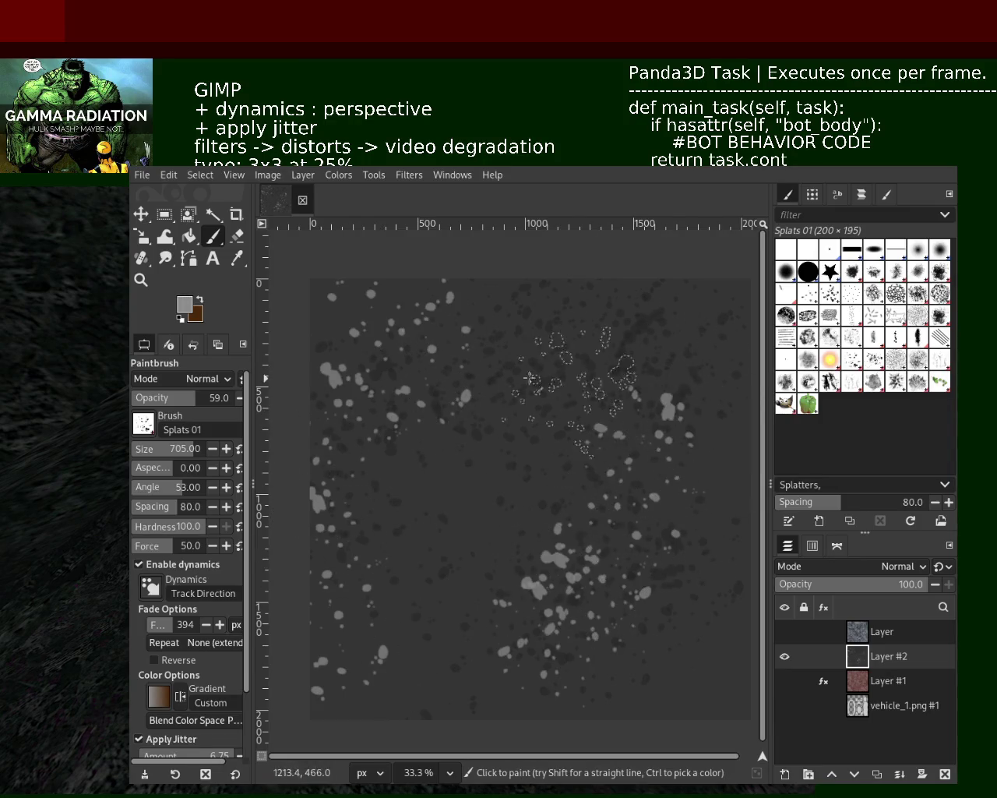
{"action": "left_click", "coordinate": [830, 271]}
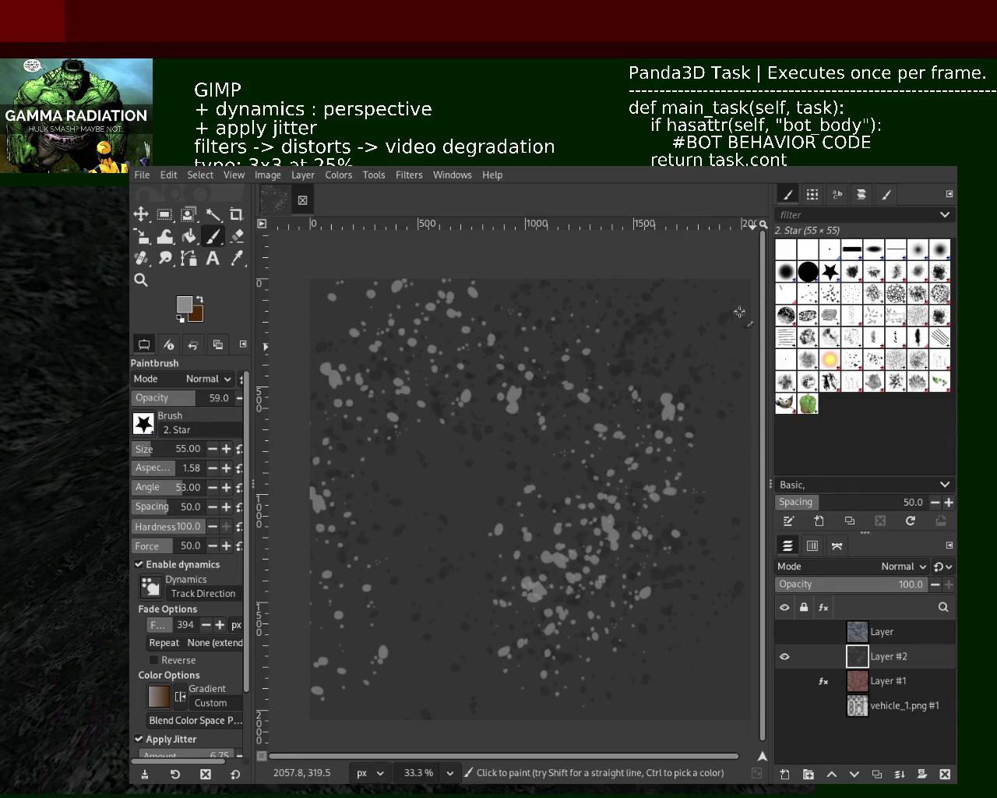
Reset the Star brush aspect ratio to 0 and disable dynamics, testing and undoing one stroke.
{"action": "left_click", "coordinate": [189, 465]}
{"action": "type", "text": "0"}
{"action": "key", "text": "Return"}
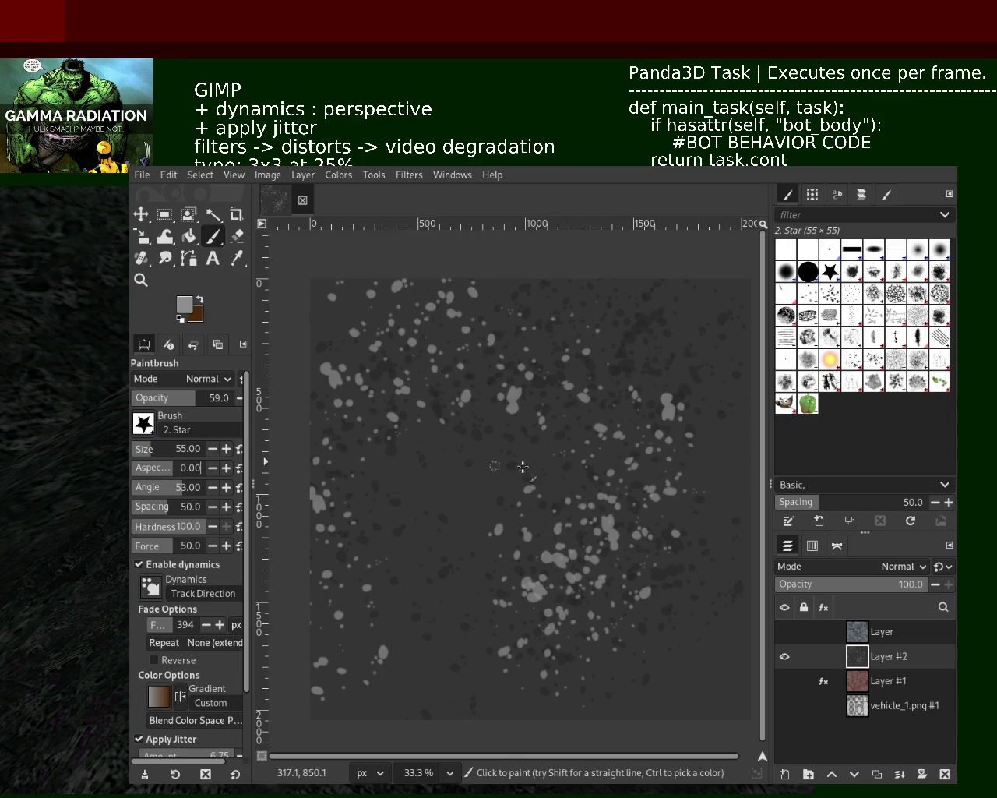
{"action": "left_click", "coordinate": [180, 564]}
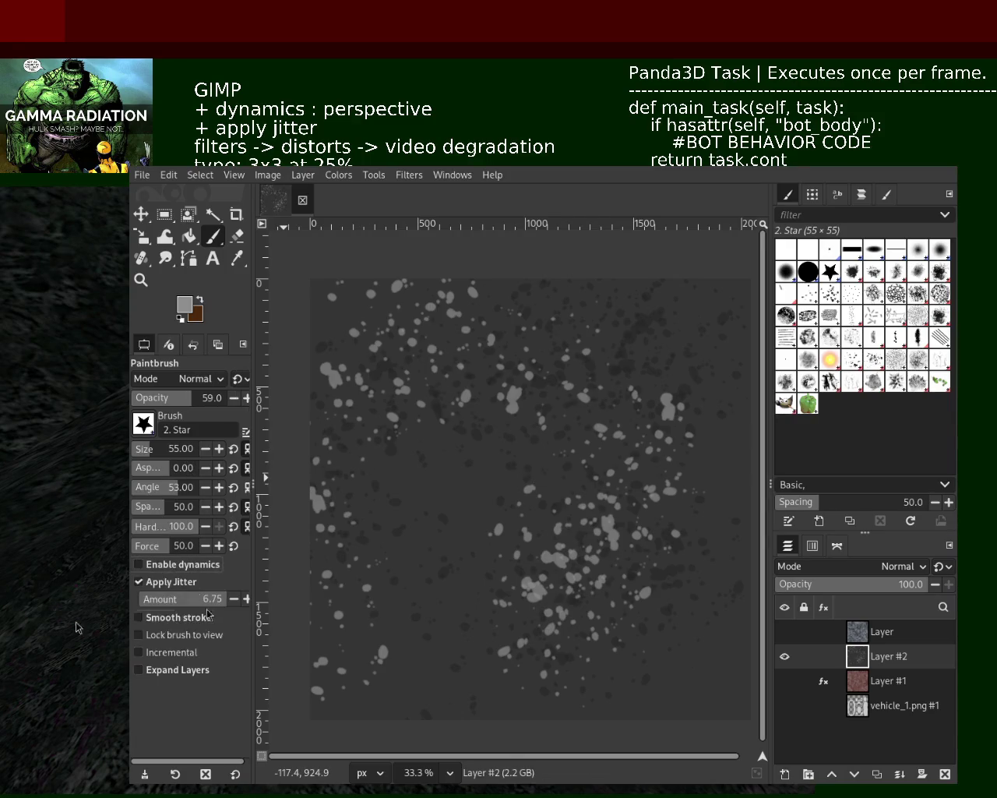
{"action": "left_click_drag", "start_coordinate": [546, 486], "coordinate": [480, 611]}
{"action": "key", "text": "ctrl+z"}
Set opacity 46, jitter 3 and a light grey, then try a centre star ring and undo it.
{"action": "left_click", "coordinate": [178, 398]}
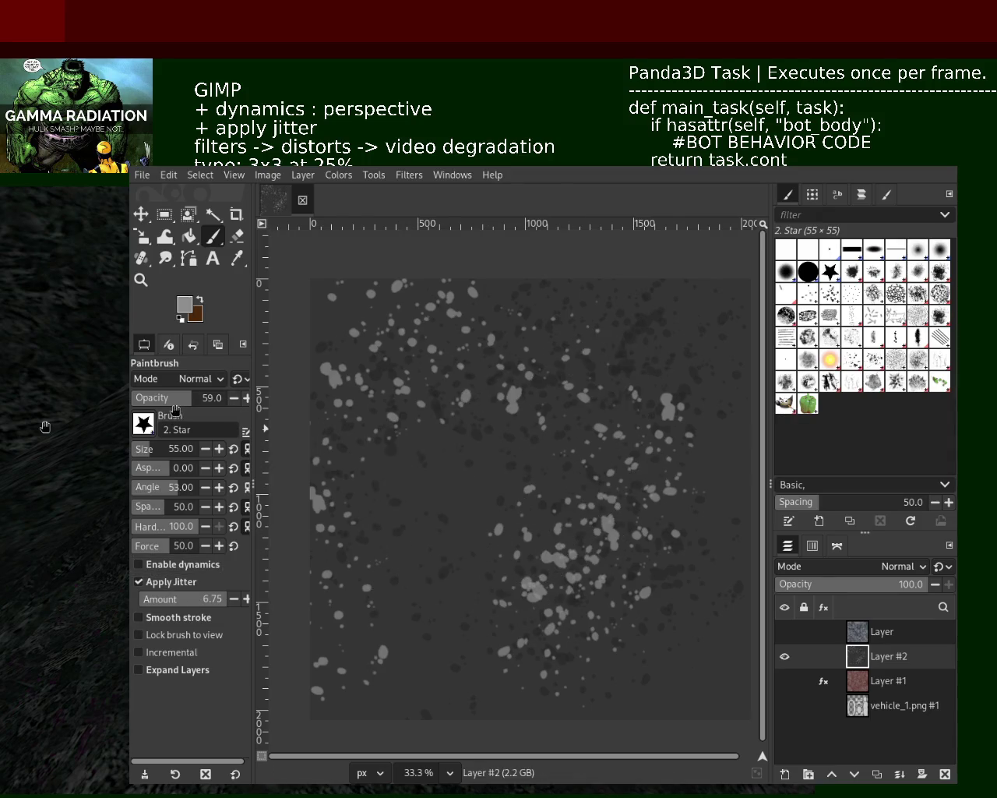
{"action": "left_click", "coordinate": [543, 383], "text": "ctrl"}
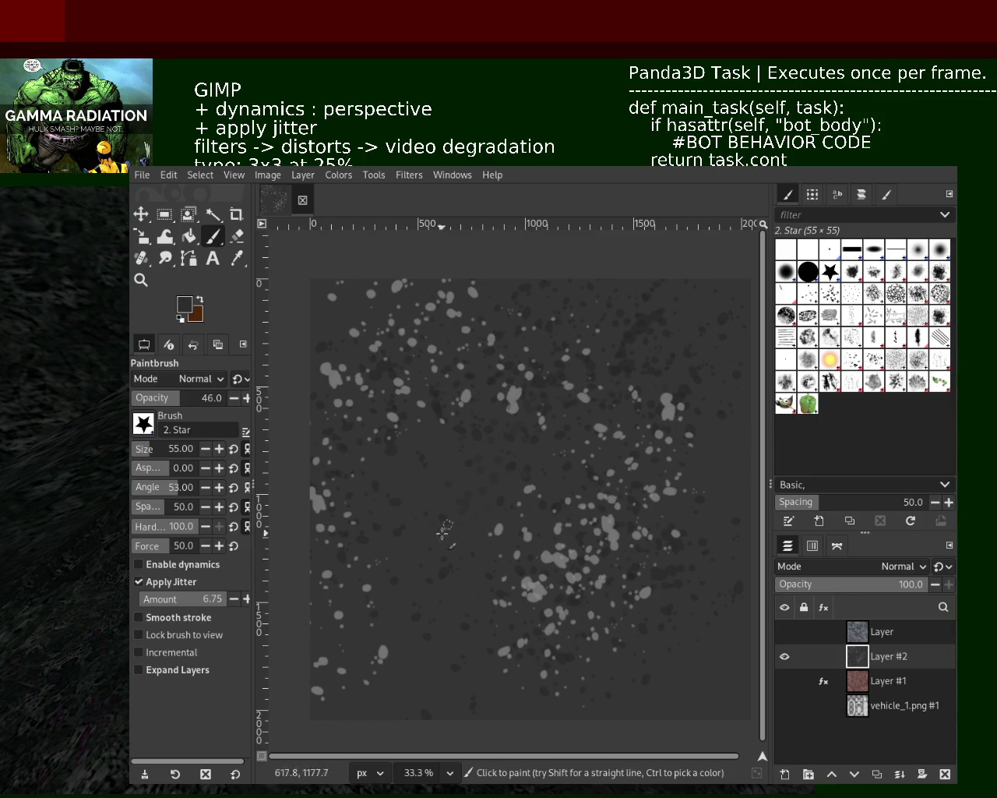
{"action": "left_click", "coordinate": [220, 608]}
{"action": "type", "text": "3"}
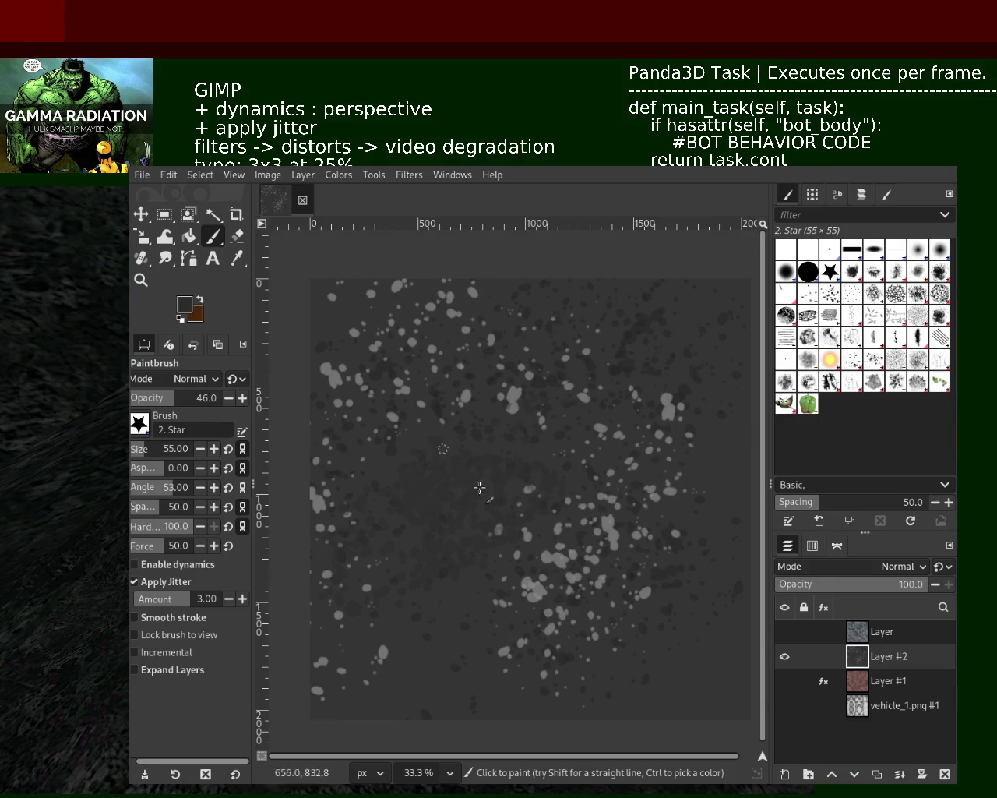
{"action": "left_click", "coordinate": [524, 398], "text": "ctrl"}
{"action": "mouse_move", "coordinate": [514, 417]}
{"action": "left_mouse_down"}
{"action": "mouse_move", "coordinate": [452, 499]}
{"action": "mouse_move", "coordinate": [339, 479]}
{"action": "mouse_move", "coordinate": [530, 520]}
{"action": "mouse_move", "coordinate": [504, 491]}
{"action": "mouse_move", "coordinate": [499, 460]}
{"action": "mouse_move", "coordinate": [447, 436]}
{"action": "left_mouse_up"}
{"action": "key", "text": "ctrl+z"}
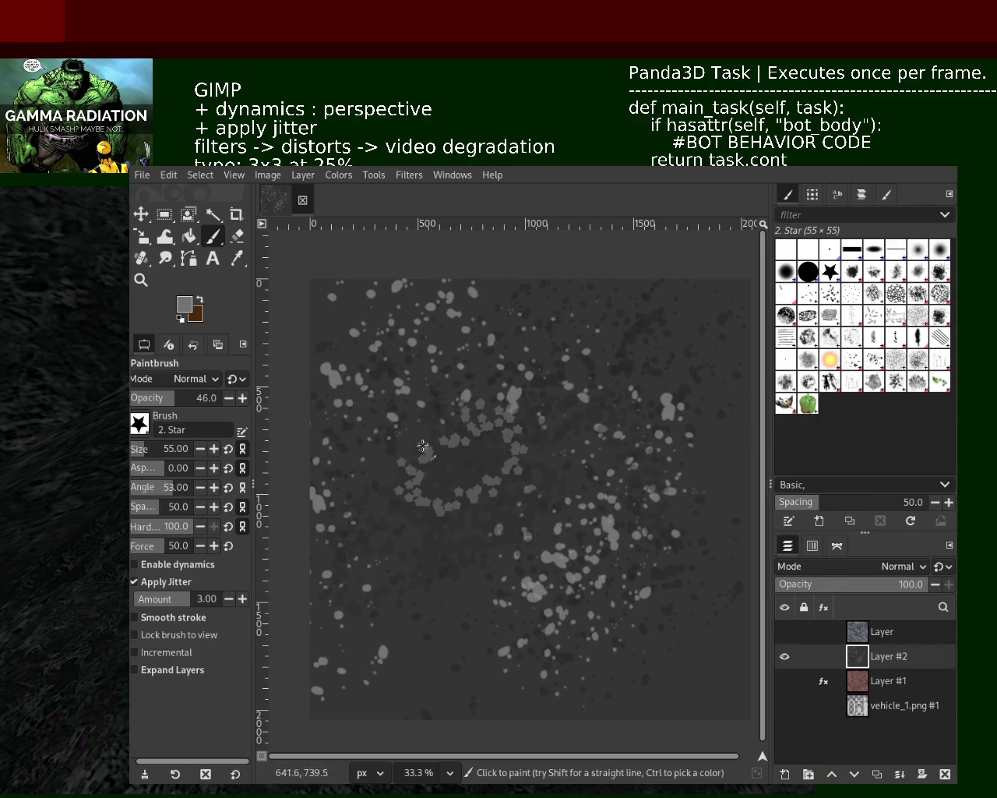
Re-enable dynamics and stamp jittered grey stars across the centre, lower and upper-right areas.
{"action": "left_click", "coordinate": [167, 564]}
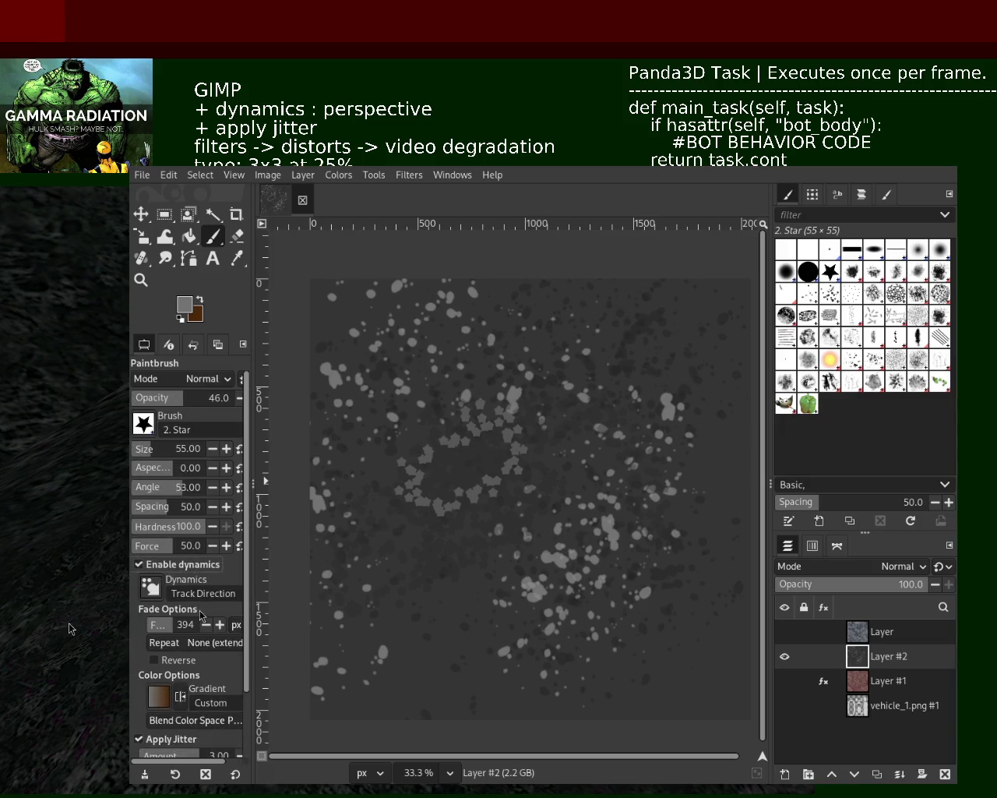
{"action": "mouse_move", "coordinate": [589, 522]}
{"action": "left_mouse_down"}
{"action": "mouse_move", "coordinate": [572, 452]}
{"action": "mouse_move", "coordinate": [564, 468]}
{"action": "left_mouse_up"}
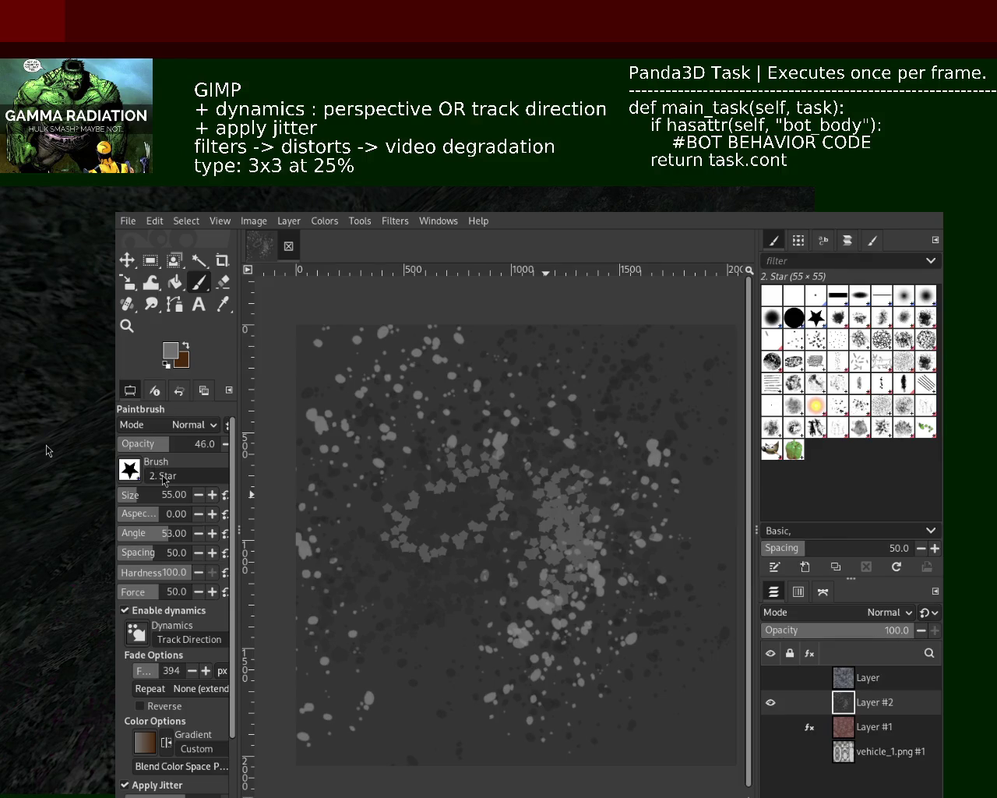
{"action": "mouse_move", "coordinate": [467, 646]}
{"action": "left_mouse_down"}
{"action": "mouse_move", "coordinate": [419, 629]}
{"action": "mouse_move", "coordinate": [530, 670]}
{"action": "mouse_move", "coordinate": [550, 661]}
{"action": "left_mouse_up"}
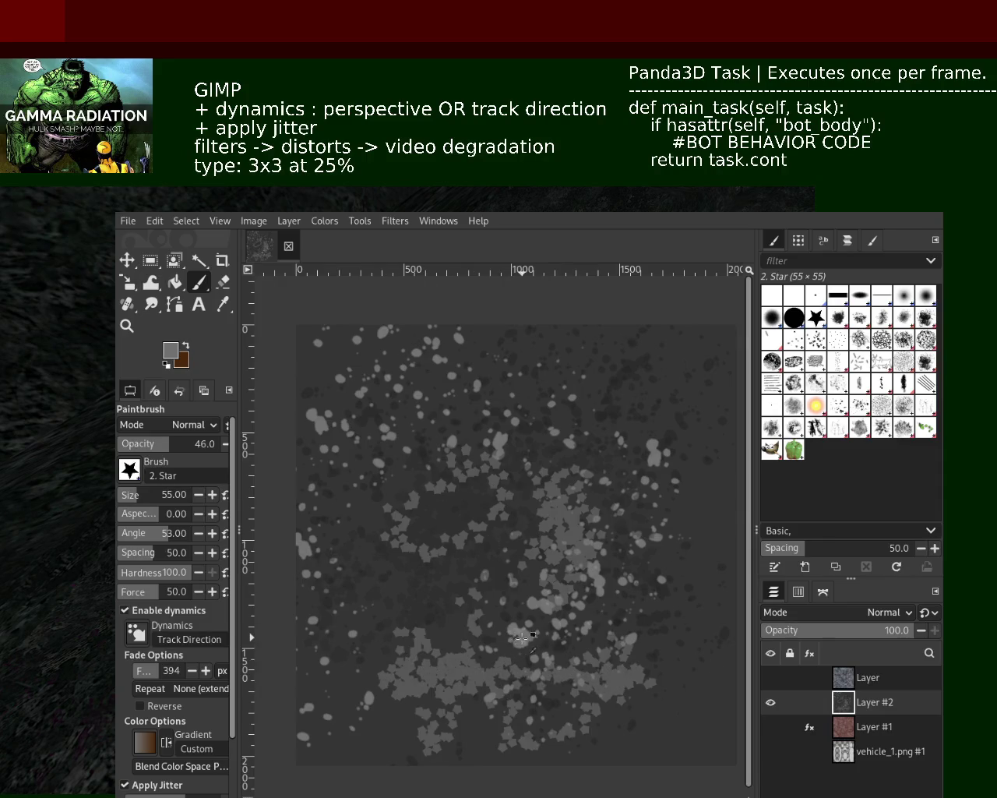
{"action": "mouse_move", "coordinate": [600, 565]}
{"action": "left_mouse_down"}
{"action": "mouse_move", "coordinate": [600, 448]}
{"action": "mouse_move", "coordinate": [580, 460]}
{"action": "mouse_move", "coordinate": [596, 393]}
{"action": "mouse_move", "coordinate": [483, 458]}
{"action": "left_mouse_up"}
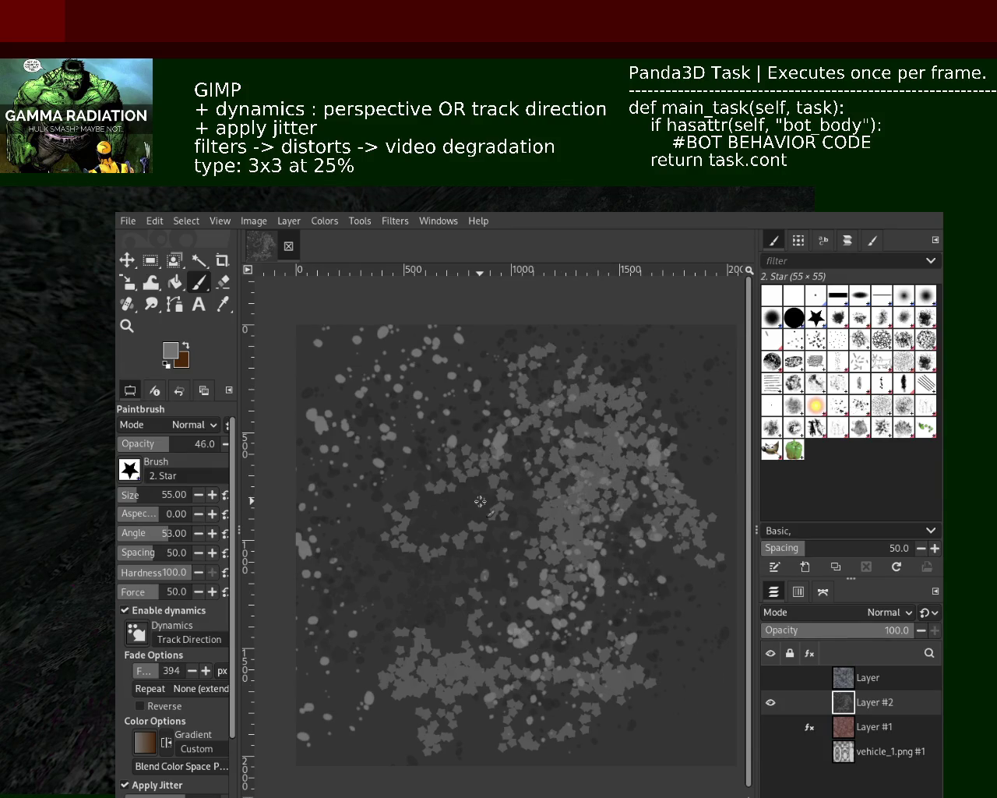
{"action": "left_click", "coordinate": [142, 494]}
{"action": "mouse_move", "coordinate": [366, 599]}
{"action": "left_mouse_down"}
{"action": "mouse_move", "coordinate": [405, 538]}
{"action": "mouse_move", "coordinate": [502, 522]}
{"action": "mouse_move", "coordinate": [438, 481]}
{"action": "left_mouse_up"}
{"action": "key", "text": "ctrl+z"}
{"action": "key", "text": "ctrl+z"}
Stamp large light and dark grey stars across the lower half and right of the texture.
{"action": "left_click", "coordinate": [372, 506], "text": "ctrl"}
{"action": "mouse_move", "coordinate": [390, 651]}
{"action": "left_mouse_down"}
{"action": "mouse_move", "coordinate": [574, 524]}
{"action": "mouse_move", "coordinate": [611, 516]}
{"action": "mouse_move", "coordinate": [562, 502]}
{"action": "mouse_move", "coordinate": [514, 733]}
{"action": "mouse_move", "coordinate": [630, 613]}
{"action": "mouse_move", "coordinate": [624, 512]}
{"action": "mouse_move", "coordinate": [523, 458]}
{"action": "left_mouse_up"}
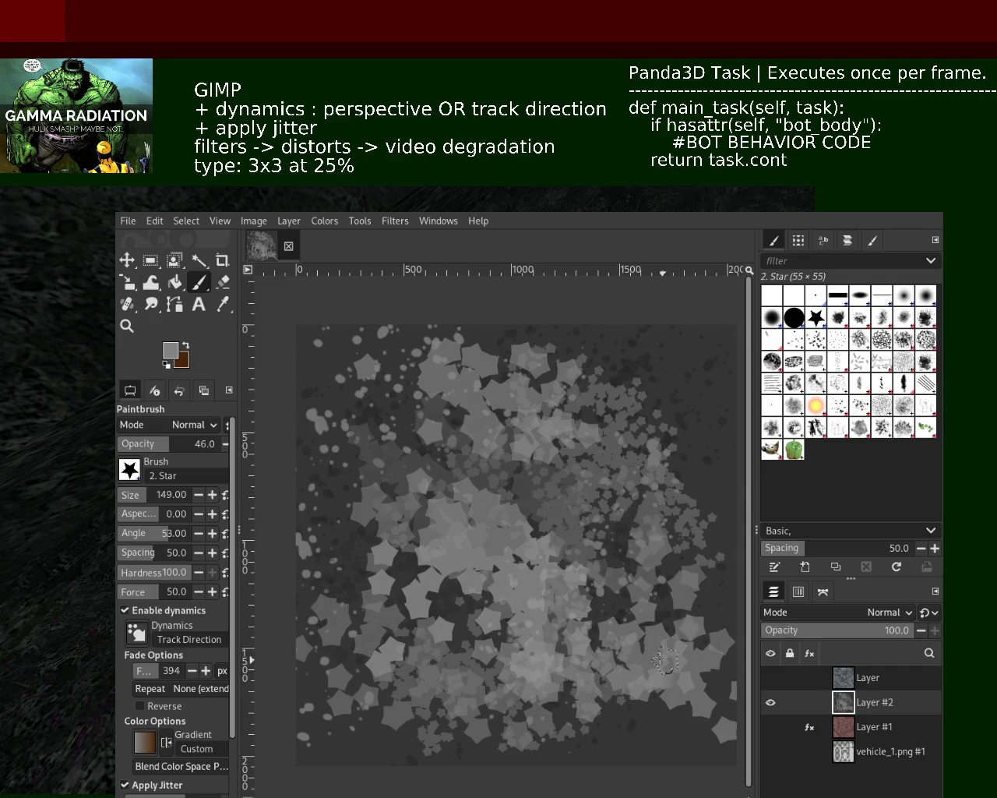
{"action": "mouse_move", "coordinate": [346, 689]}
{"action": "left_mouse_down"}
{"action": "mouse_move", "coordinate": [348, 592]}
{"action": "mouse_move", "coordinate": [394, 573]}
{"action": "mouse_move", "coordinate": [367, 522]}
{"action": "mouse_move", "coordinate": [415, 675]}
{"action": "left_mouse_up"}
{"action": "key", "text": "ctrl+z"}
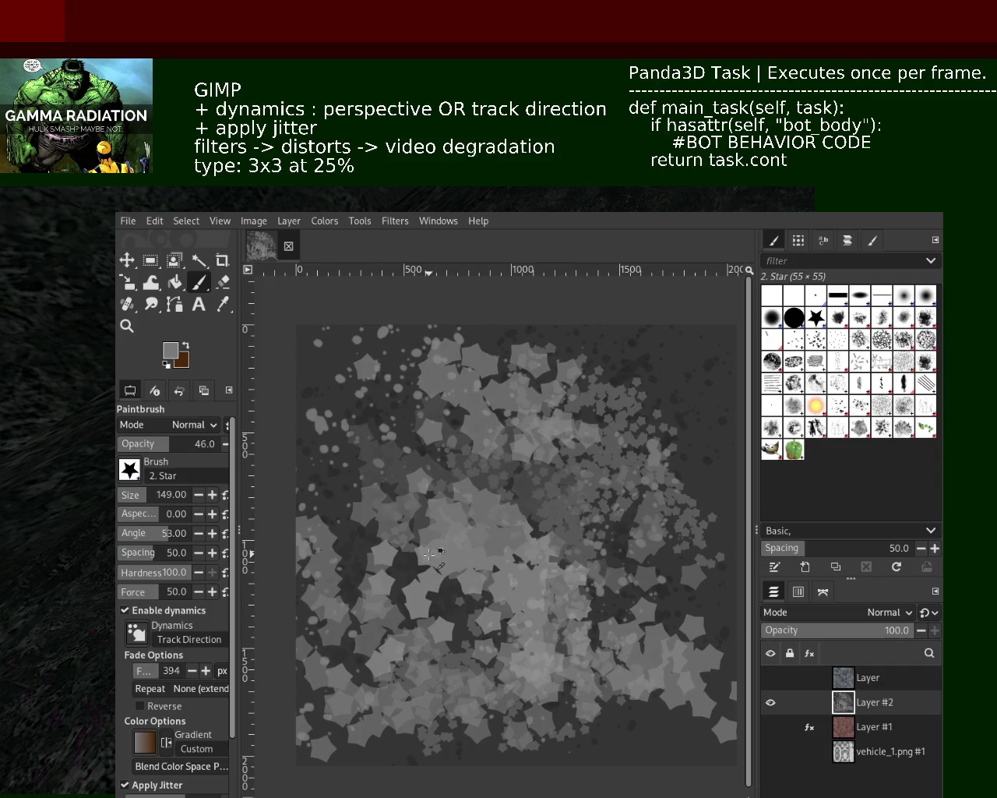
{"action": "left_click", "coordinate": [376, 597]}
{"action": "key", "text": "ctrl+z"}
{"action": "left_click", "coordinate": [377, 432], "text": "ctrl"}
{"action": "mouse_move", "coordinate": [432, 518]}
{"action": "left_mouse_down"}
{"action": "mouse_move", "coordinate": [604, 682]}
{"action": "mouse_move", "coordinate": [679, 662]}
{"action": "mouse_move", "coordinate": [704, 328]}
{"action": "mouse_move", "coordinate": [319, 702]}
{"action": "mouse_move", "coordinate": [734, 669]}
{"action": "mouse_move", "coordinate": [670, 616]}
{"action": "left_mouse_up"}
{"action": "left_click", "coordinate": [679, 662], "text": "ctrl"}
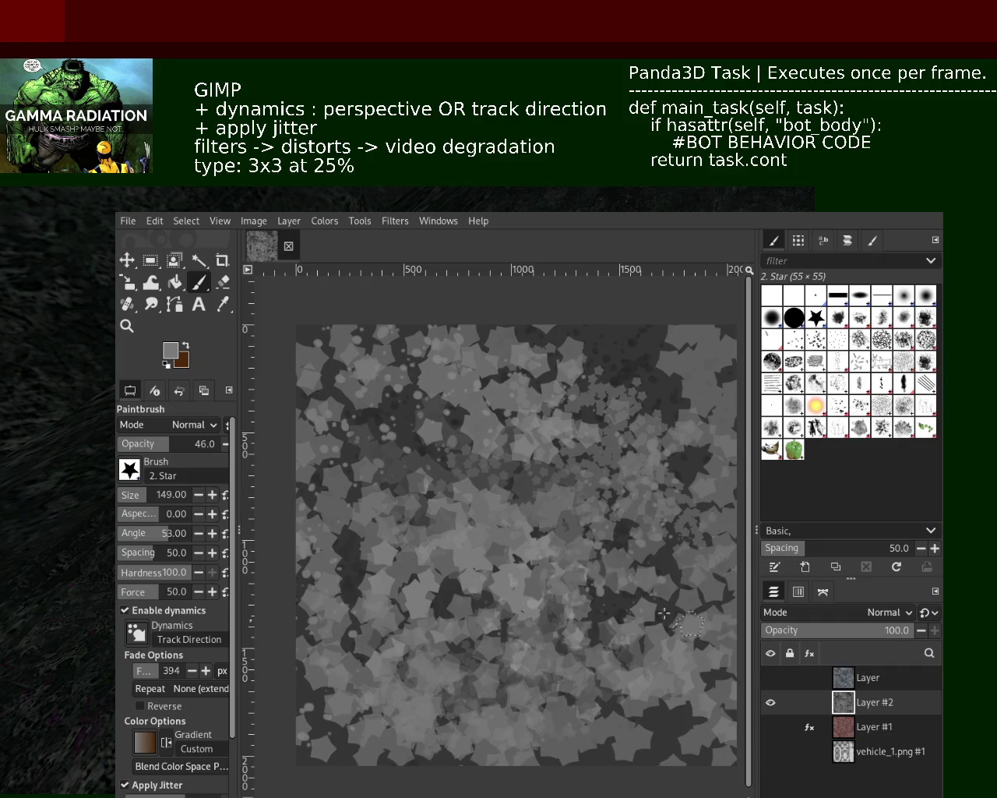
{"action": "left_click_drag", "start_coordinate": [554, 528], "coordinate": [327, 676]}
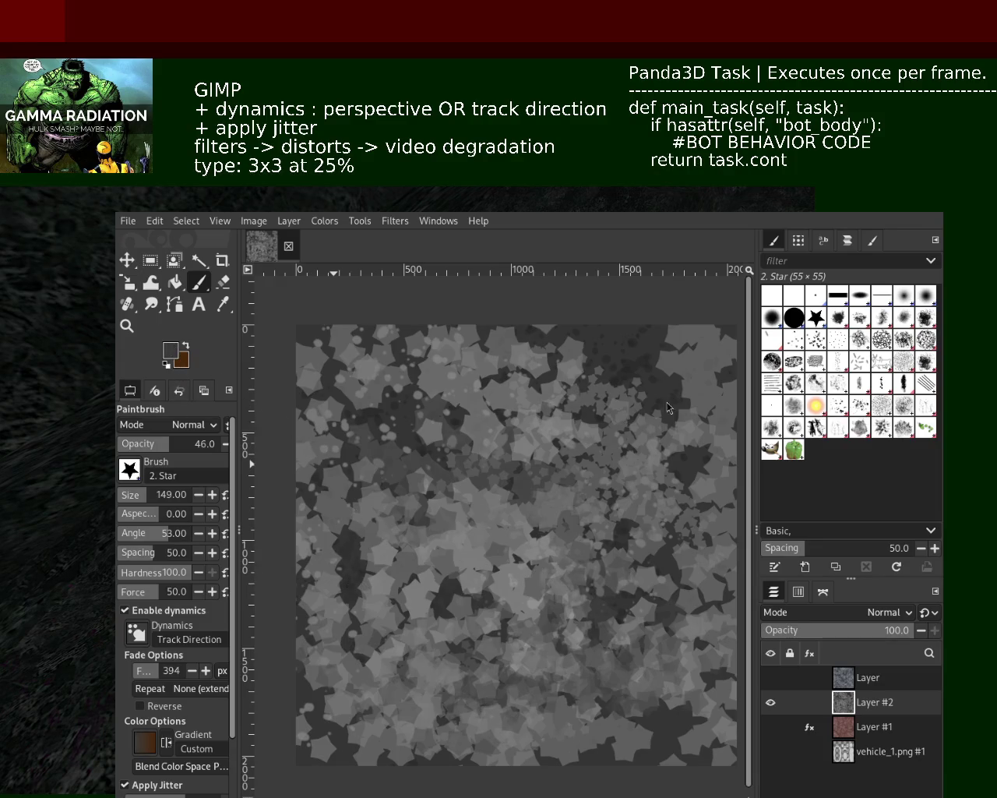
Raise brush opacity to 62 and stamp stars over the lower left, middle and left side.
{"action": "left_click", "coordinate": [506, 537], "text": "ctrl"}
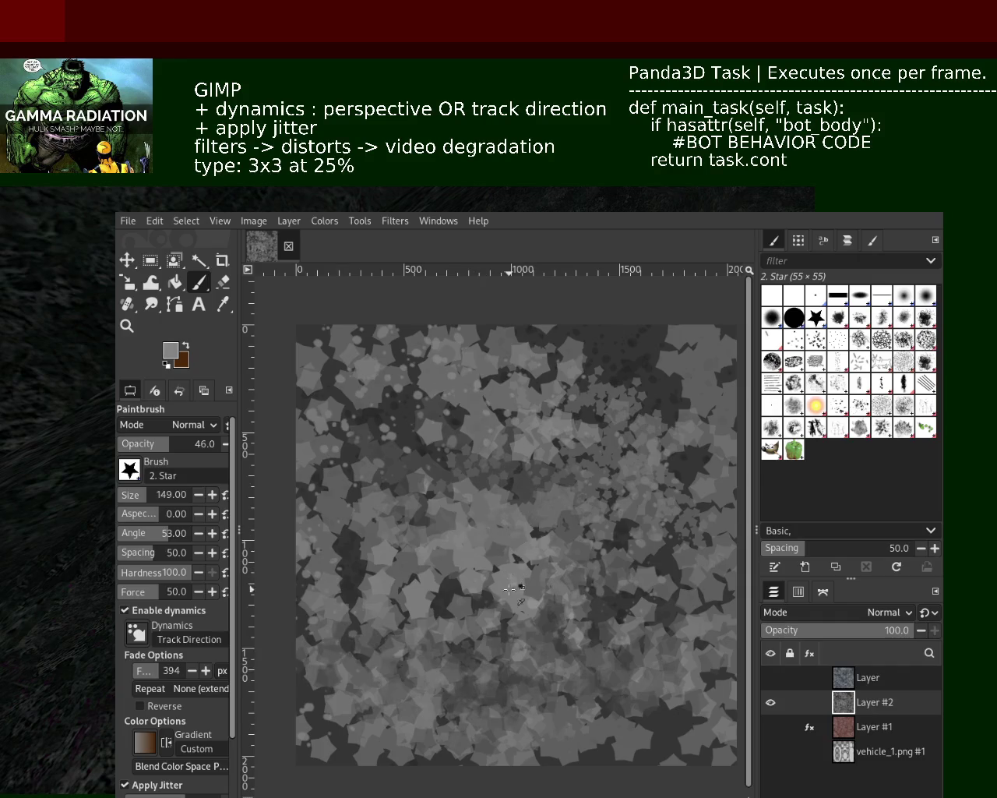
{"action": "left_click", "coordinate": [178, 450]}
{"action": "mouse_move", "coordinate": [405, 670]}
{"action": "left_mouse_down"}
{"action": "mouse_move", "coordinate": [421, 655]}
{"action": "mouse_move", "coordinate": [436, 740]}
{"action": "mouse_move", "coordinate": [623, 694]}
{"action": "left_mouse_up"}
{"action": "mouse_move", "coordinate": [678, 470]}
{"action": "left_mouse_down"}
{"action": "mouse_move", "coordinate": [623, 580]}
{"action": "mouse_move", "coordinate": [413, 456]}
{"action": "mouse_move", "coordinate": [508, 634]}
{"action": "mouse_move", "coordinate": [496, 518]}
{"action": "mouse_move", "coordinate": [358, 537]}
{"action": "mouse_move", "coordinate": [312, 405]}
{"action": "left_mouse_up"}
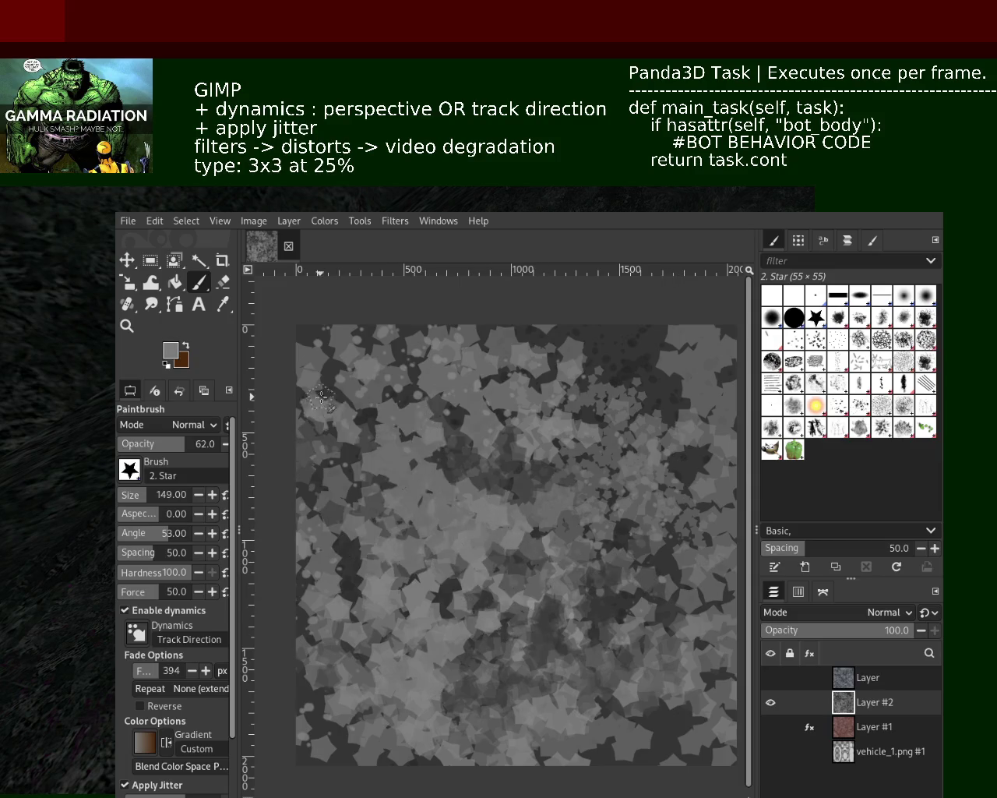
{"action": "mouse_move", "coordinate": [442, 395]}
{"action": "left_mouse_down"}
{"action": "mouse_move", "coordinate": [320, 483]}
{"action": "mouse_move", "coordinate": [483, 709]}
{"action": "mouse_move", "coordinate": [668, 701]}
{"action": "left_mouse_up"}
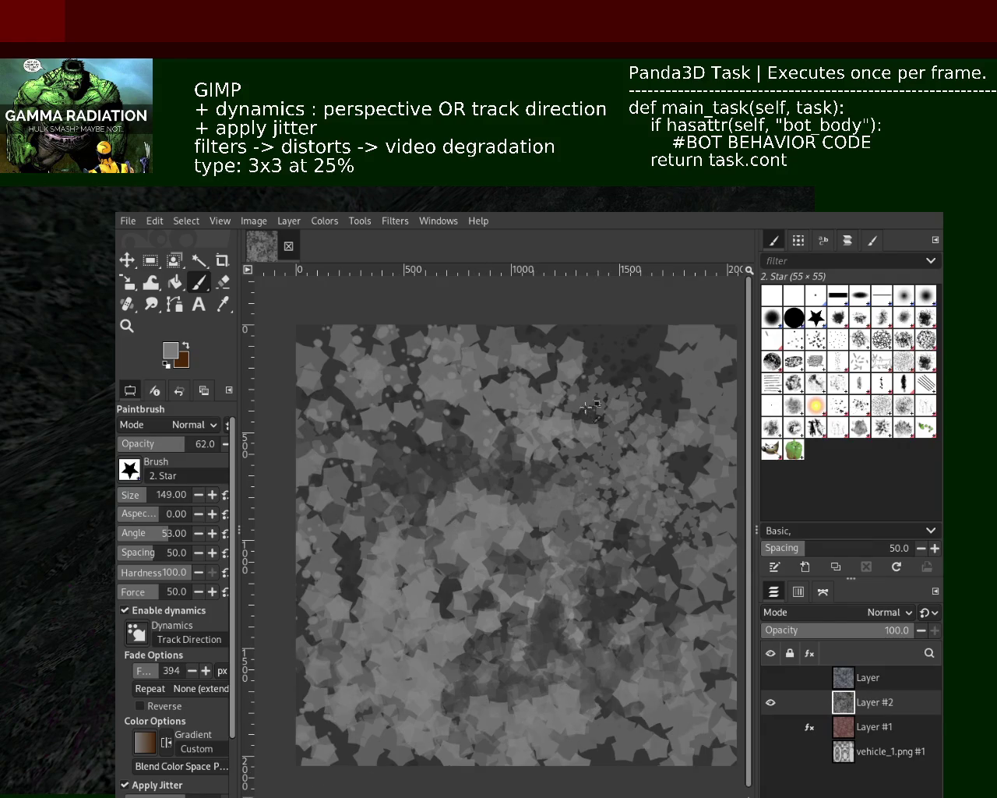
Alternate sampled dark and light greys to stamp stars across the middle and left side.
{"action": "left_click", "coordinate": [616, 355], "text": "ctrl"}
{"action": "mouse_move", "coordinate": [577, 538]}
{"action": "left_mouse_down"}
{"action": "mouse_move", "coordinate": [490, 496]}
{"action": "mouse_move", "coordinate": [600, 467]}
{"action": "mouse_move", "coordinate": [678, 530]}
{"action": "left_mouse_up"}
{"action": "left_click", "coordinate": [685, 522], "text": "ctrl"}
{"action": "left_click", "coordinate": [695, 428], "text": "ctrl"}
{"action": "mouse_move", "coordinate": [695, 429]}
{"action": "left_mouse_down"}
{"action": "mouse_move", "coordinate": [672, 510]}
{"action": "mouse_move", "coordinate": [530, 460]}
{"action": "mouse_move", "coordinate": [355, 592]}
{"action": "mouse_move", "coordinate": [370, 709]}
{"action": "left_mouse_up"}
{"action": "left_click", "coordinate": [514, 611], "text": "ctrl"}
{"action": "mouse_move", "coordinate": [367, 507]}
{"action": "left_mouse_down"}
{"action": "mouse_move", "coordinate": [350, 639]}
{"action": "mouse_move", "coordinate": [460, 701]}
{"action": "mouse_move", "coordinate": [584, 711]}
{"action": "left_mouse_up"}
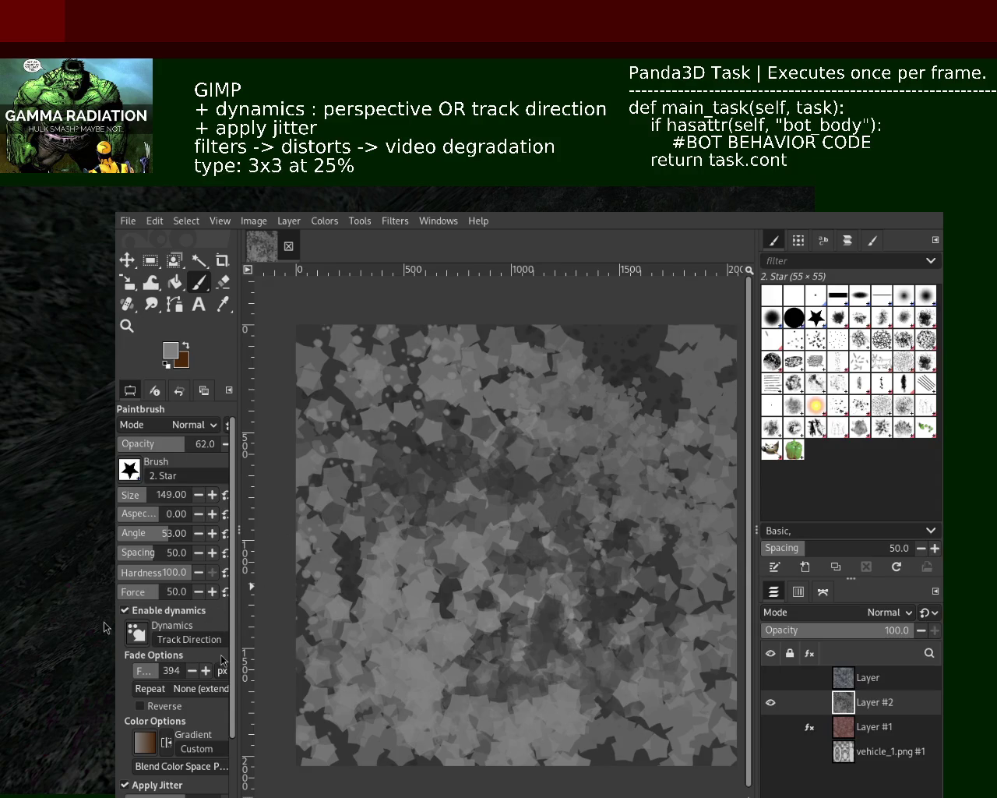
Widen the tool options panel and paint dark jittered star strokes across the centre and right.
{"action": "left_click_drag", "start_coordinate": [237, 663], "coordinate": [246, 665]}
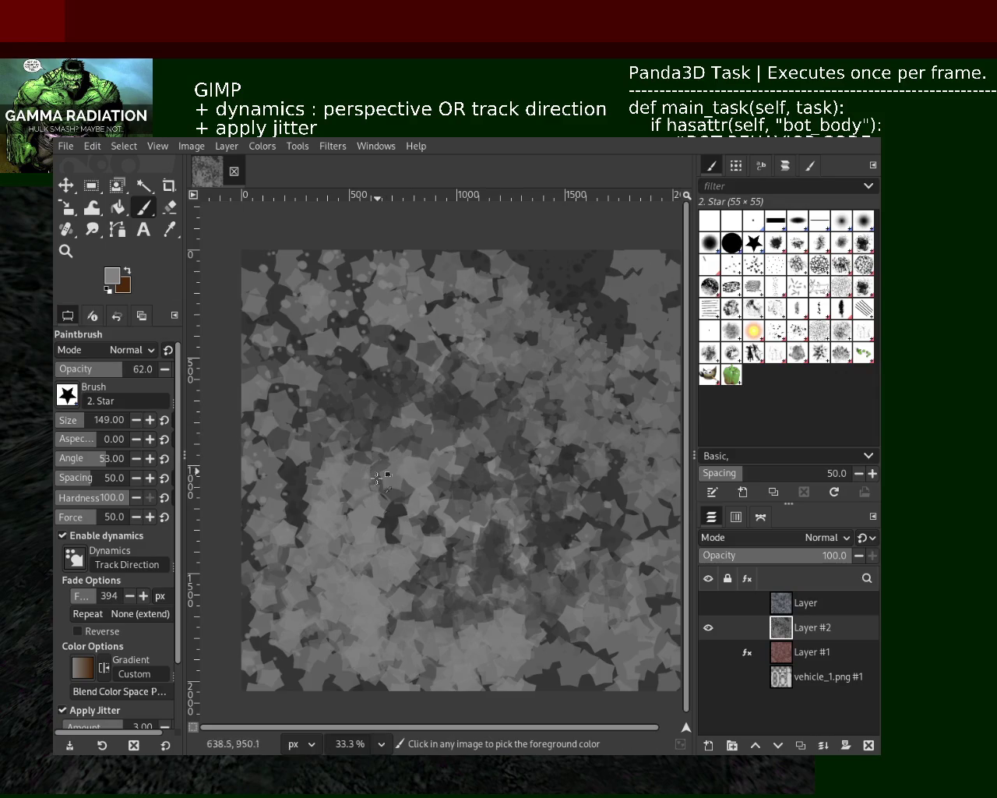
{"action": "left_click", "coordinate": [289, 509], "text": "ctrl"}
{"action": "mouse_move", "coordinate": [436, 499]}
{"action": "left_mouse_down"}
{"action": "mouse_move", "coordinate": [447, 621]}
{"action": "mouse_move", "coordinate": [450, 556]}
{"action": "left_mouse_up"}
{"action": "key", "text": "ctrl+z"}
{"action": "key", "text": "ctrl+z"}
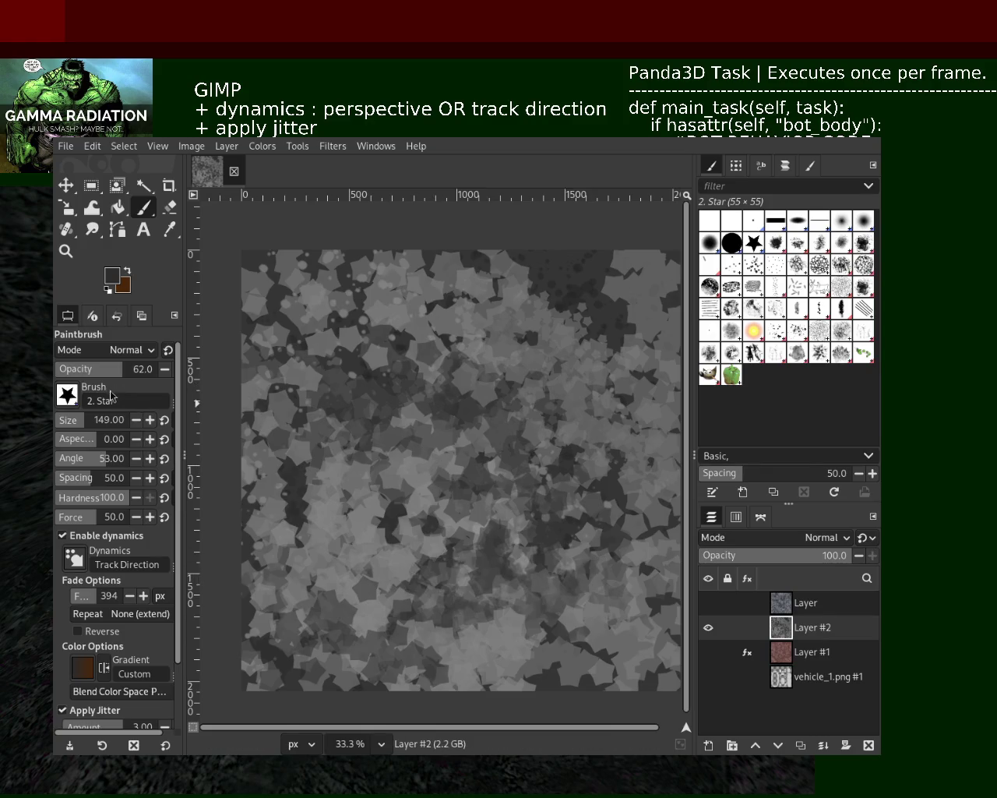
{"action": "mouse_move", "coordinate": [479, 386]}
{"action": "left_mouse_down"}
{"action": "mouse_move", "coordinate": [498, 546]}
{"action": "mouse_move", "coordinate": [559, 304]}
{"action": "left_mouse_up"}
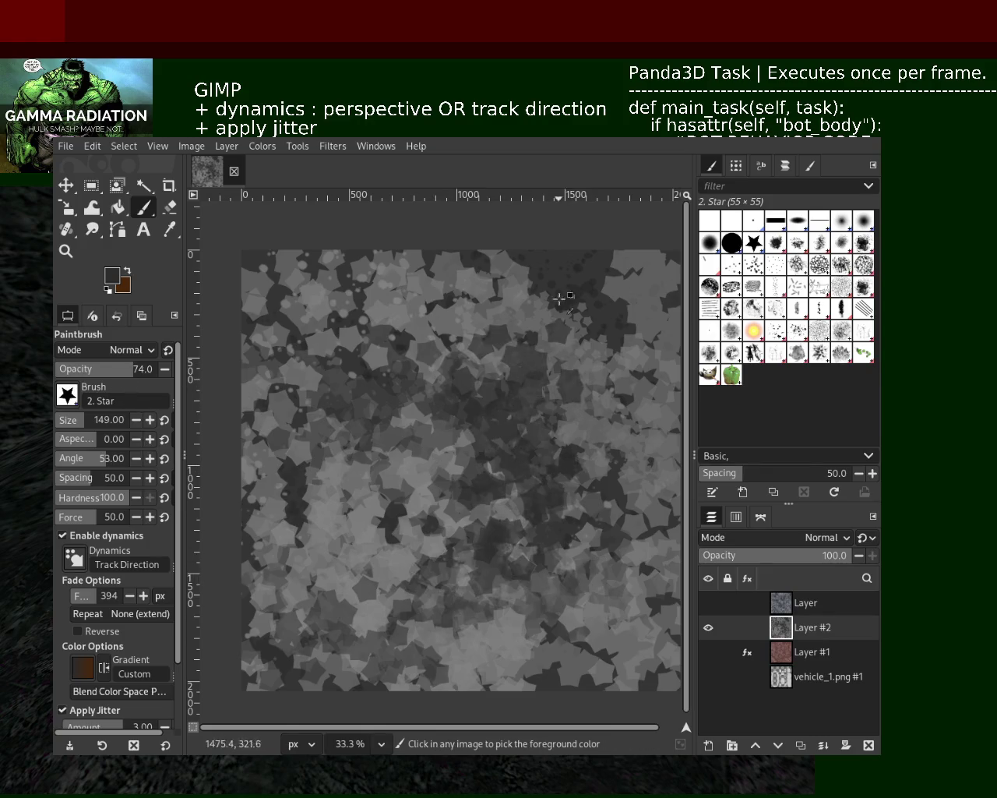
{"action": "left_click_drag", "start_coordinate": [530, 623], "coordinate": [445, 290]}
{"action": "key", "text": "ctrl+z"}
{"action": "mouse_move", "coordinate": [429, 421]}
{"action": "left_mouse_down"}
{"action": "mouse_move", "coordinate": [546, 545]}
{"action": "mouse_move", "coordinate": [452, 558]}
{"action": "mouse_move", "coordinate": [374, 529]}
{"action": "left_mouse_up"}
{"action": "key", "text": "ctrl+z"}
{"action": "left_click_drag", "start_coordinate": [351, 624], "coordinate": [296, 429]}
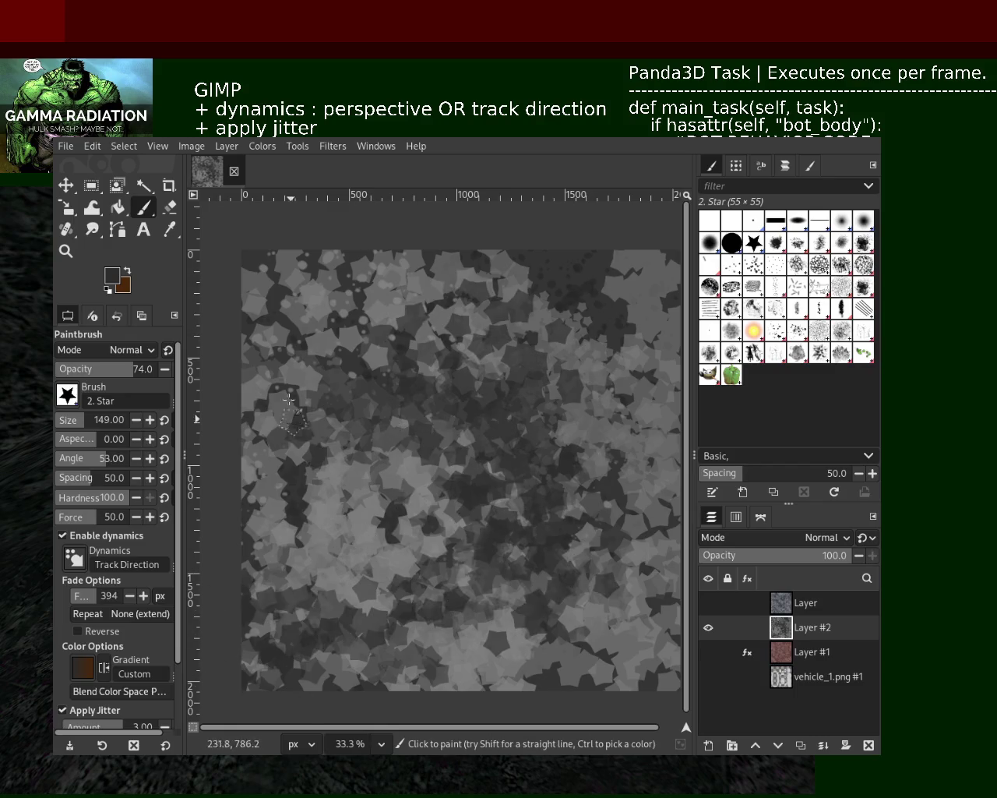
{"action": "left_click_drag", "start_coordinate": [296, 374], "coordinate": [460, 420]}
{"action": "left_click_drag", "start_coordinate": [623, 608], "coordinate": [657, 454]}
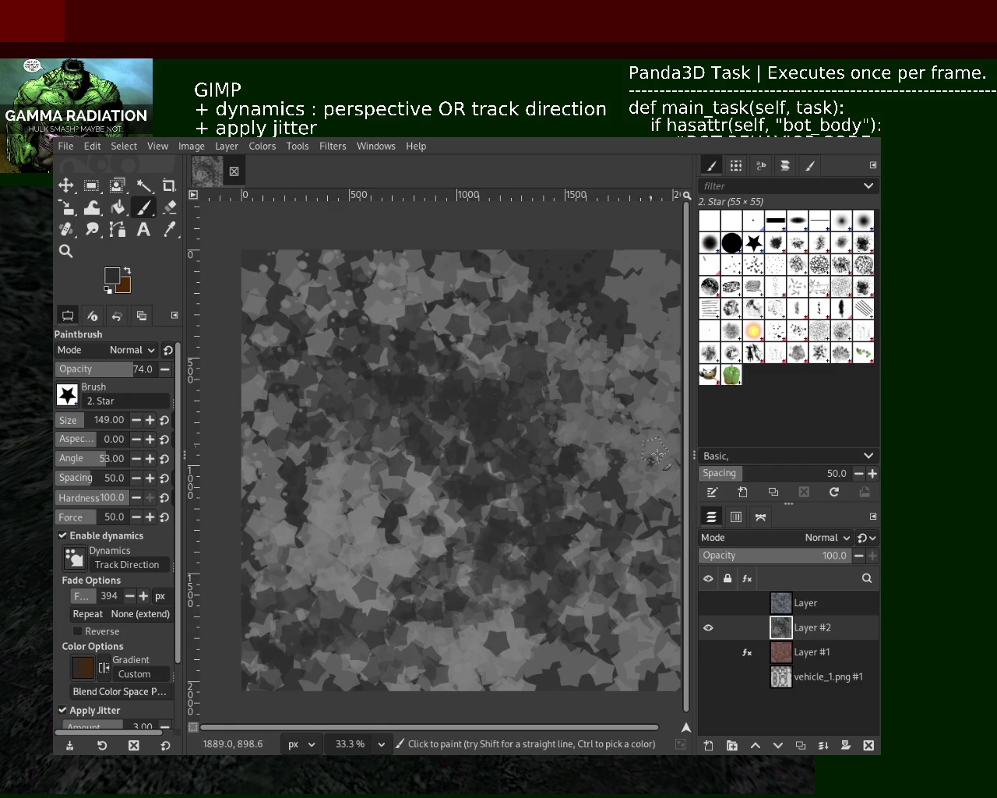
Alternate light and dark grey picks to stamp stars across the centre and upper middle.
{"action": "left_click", "coordinate": [388, 561], "text": "ctrl"}
{"action": "left_click_drag", "start_coordinate": [436, 374], "coordinate": [460, 507]}
{"action": "left_click_drag", "start_coordinate": [429, 343], "coordinate": [561, 405]}
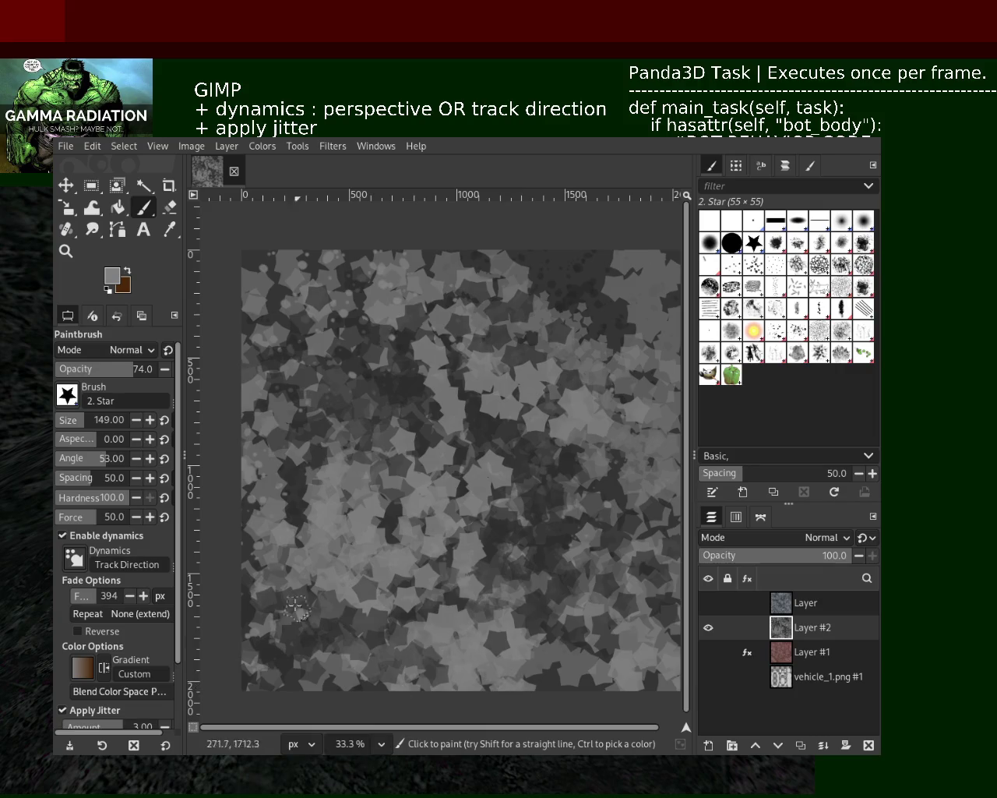
{"action": "left_click_drag", "start_coordinate": [616, 312], "coordinate": [523, 331]}
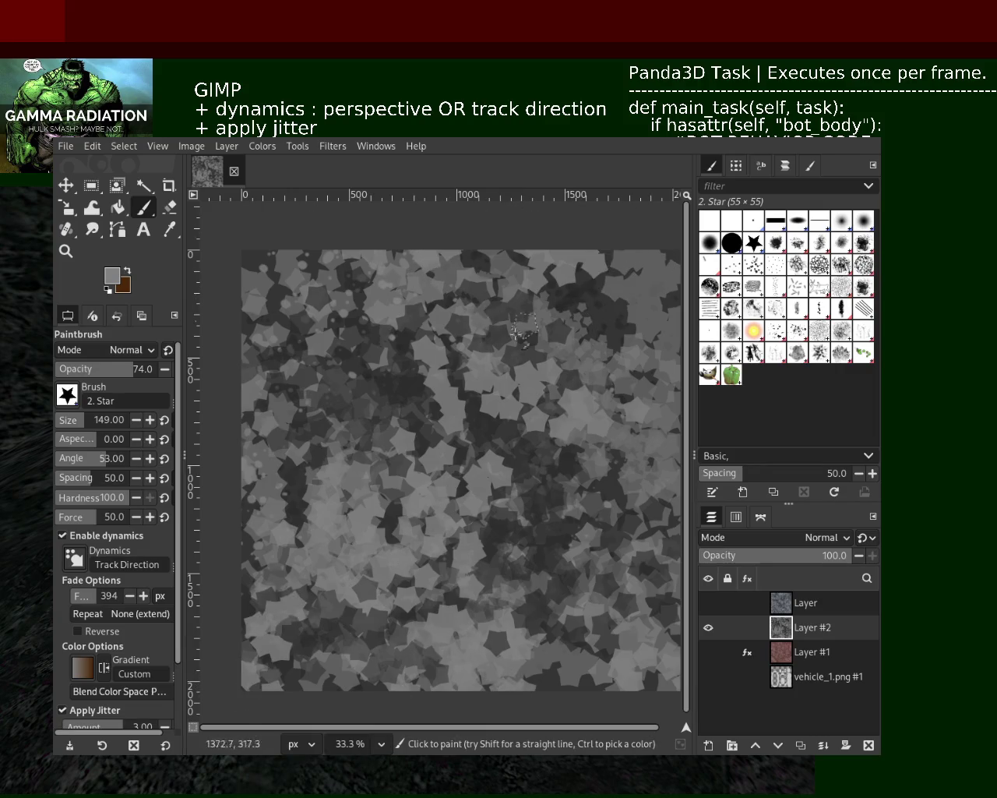
{"action": "mouse_move", "coordinate": [412, 389]}
{"action": "left_mouse_down"}
{"action": "mouse_move", "coordinate": [398, 577]}
{"action": "mouse_move", "coordinate": [597, 646]}
{"action": "left_mouse_up"}
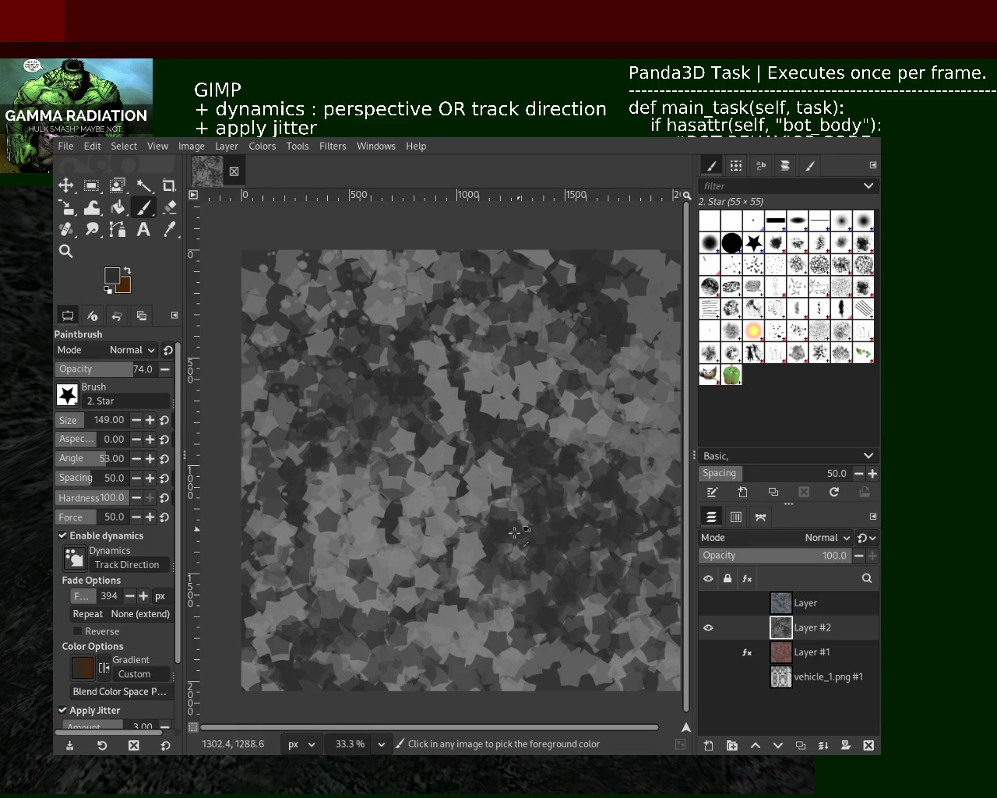
{"action": "left_click", "coordinate": [429, 547], "text": "ctrl"}
{"action": "left_click_drag", "start_coordinate": [429, 546], "coordinate": [473, 545]}
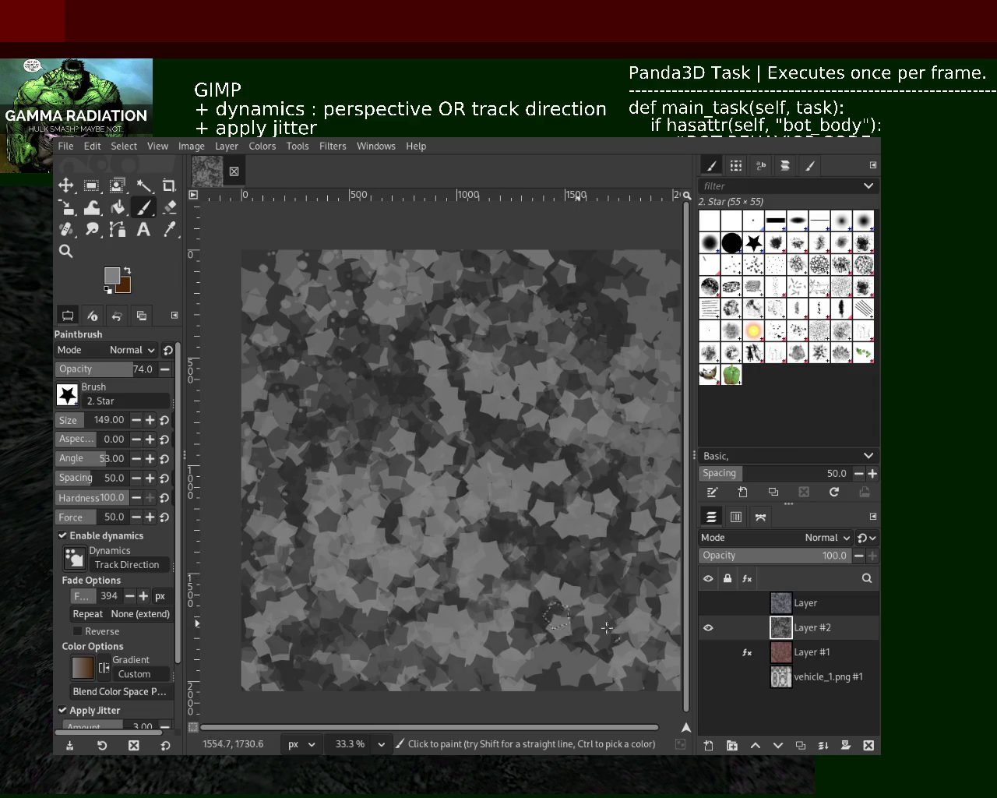
{"action": "left_click", "coordinate": [506, 596], "text": "ctrl"}
{"action": "left_click_drag", "start_coordinate": [507, 596], "coordinate": [406, 580]}
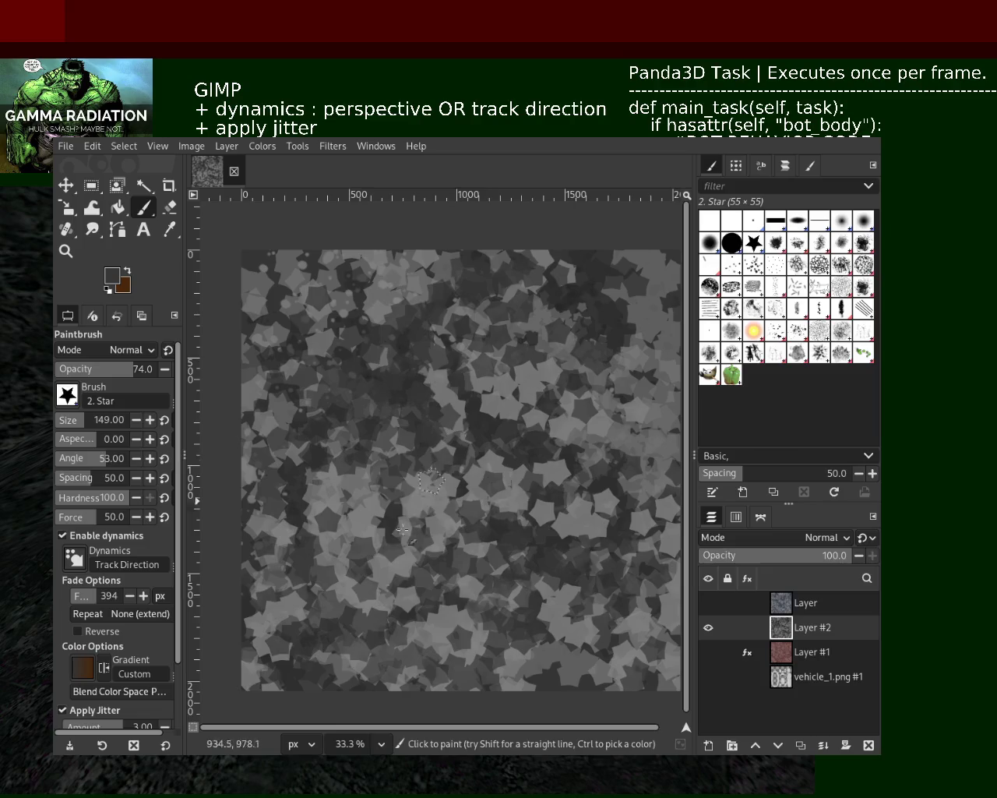
{"action": "left_click_drag", "start_coordinate": [382, 343], "coordinate": [674, 378]}
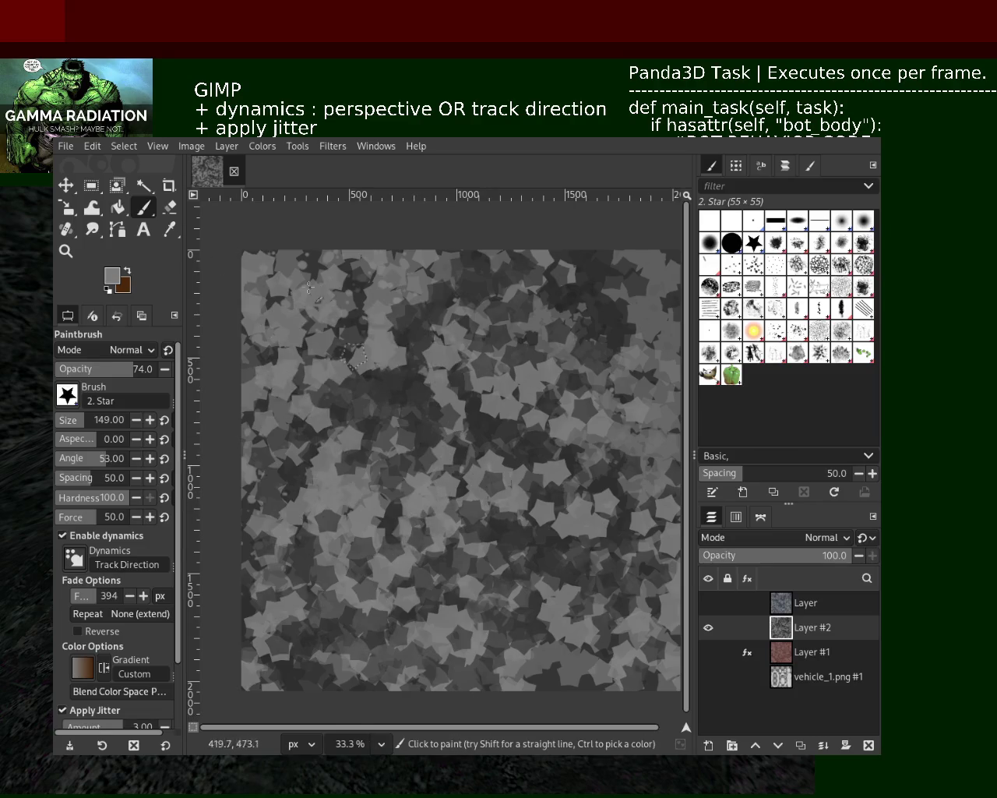
{"action": "key", "text": "ctrl+z"}
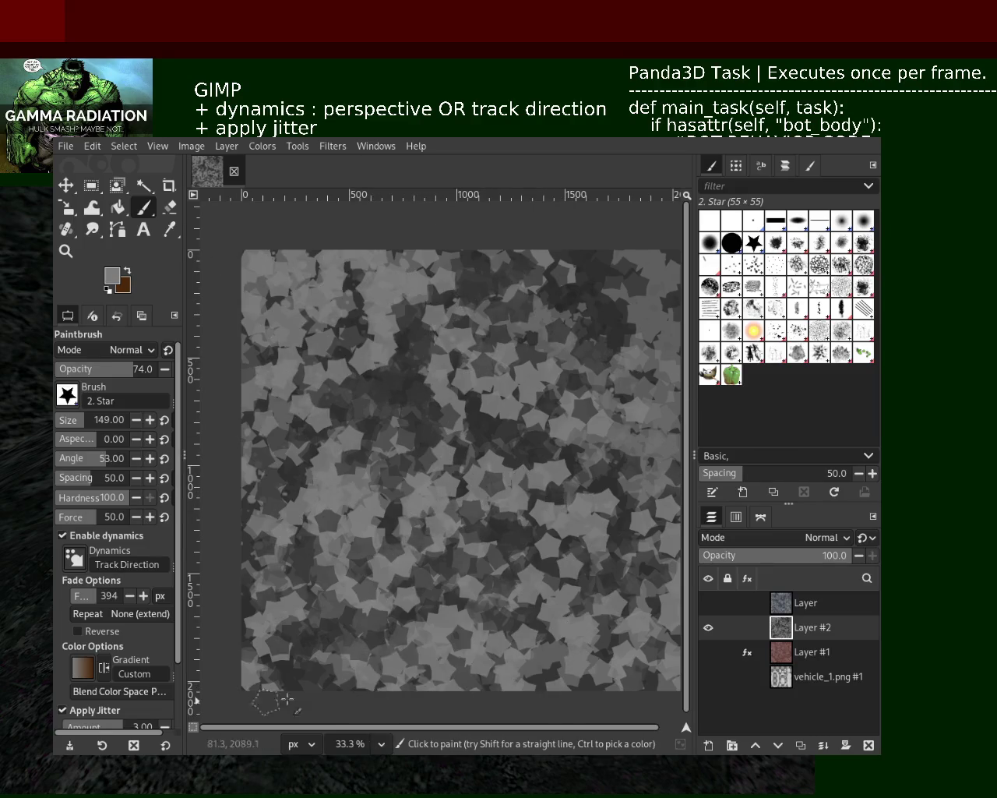
Zoom in and out to inspect the star mosaic, then return to the Paintbrush with dark grey.
{"action": "left_click", "coordinate": [66, 251]}
{"action": "scroll", "coordinate": [477, 459], "scroll_direction": "up", "scroll_amount": 1}
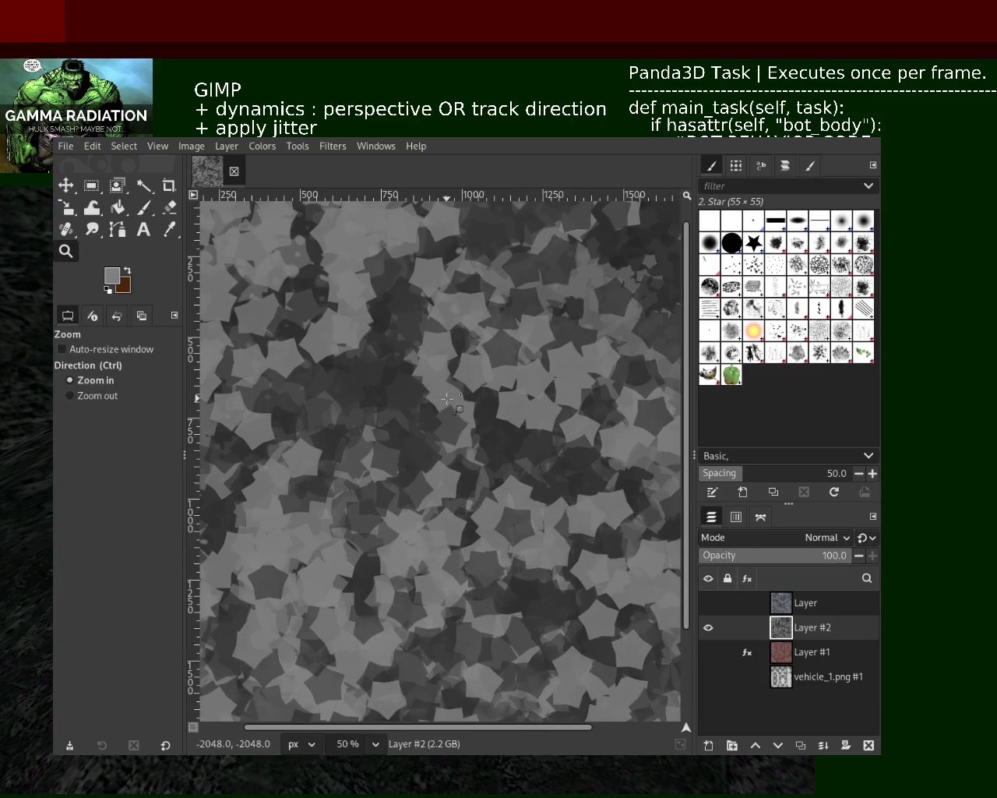
{"action": "scroll", "coordinate": [476, 458], "scroll_direction": "down", "scroll_amount": 2}
{"action": "scroll", "coordinate": [477, 458], "scroll_direction": "down", "scroll_amount": 2}
{"action": "scroll", "coordinate": [477, 459], "scroll_direction": "up", "scroll_amount": 3}
{"action": "scroll", "coordinate": [477, 459], "scroll_direction": "down", "scroll_amount": 1}
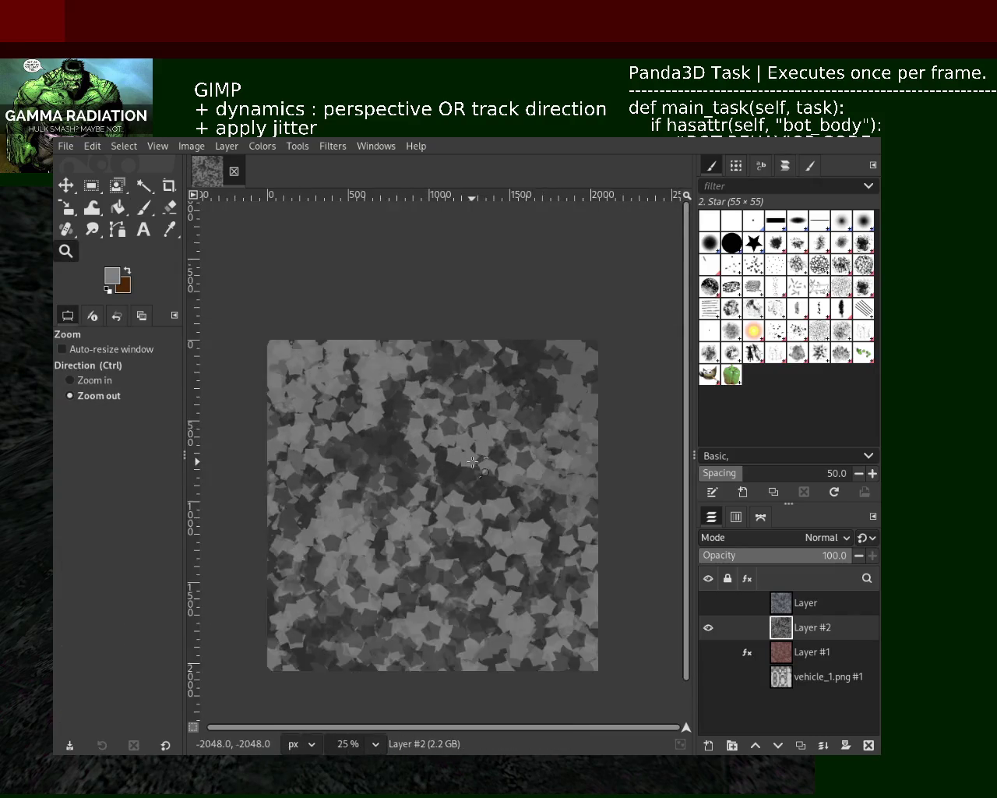
{"action": "scroll", "coordinate": [467, 457], "scroll_direction": "down", "scroll_amount": 1}
{"action": "scroll", "coordinate": [468, 457], "scroll_direction": "up", "scroll_amount": 1}
{"action": "scroll", "coordinate": [459, 455], "scroll_direction": "up", "scroll_amount": 1}
{"action": "scroll", "coordinate": [450, 452], "scroll_direction": "down", "scroll_amount": 2}
{"action": "scroll", "coordinate": [449, 450], "scroll_direction": "up", "scroll_amount": 1}
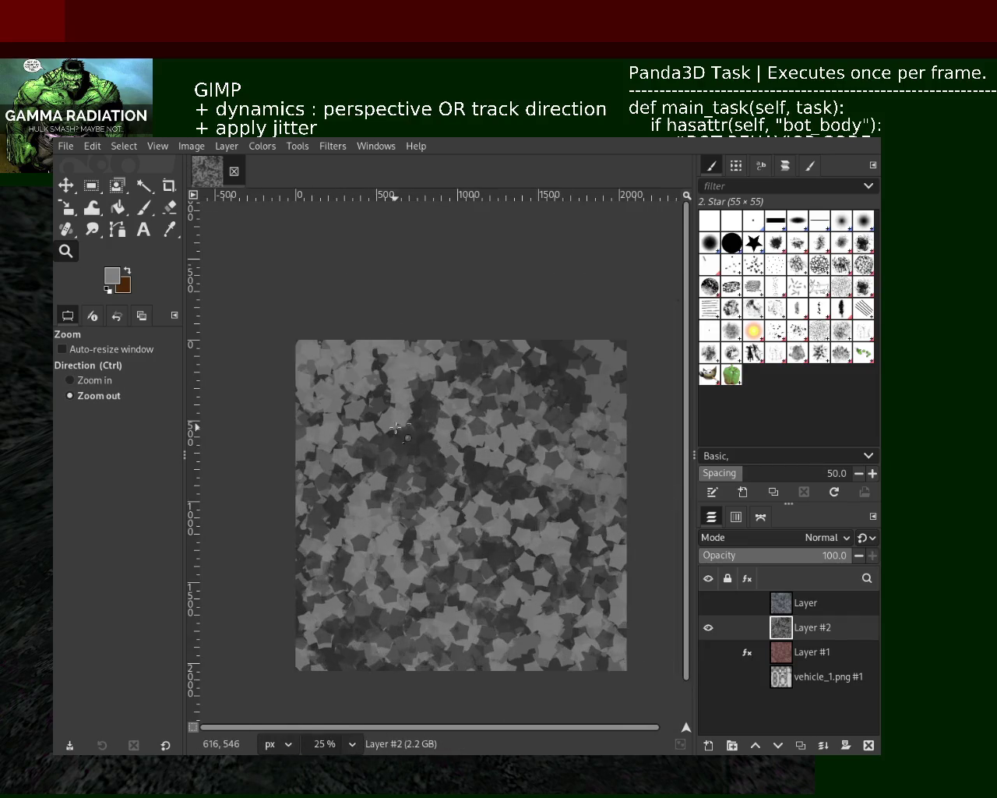
{"action": "left_click", "coordinate": [145, 208]}
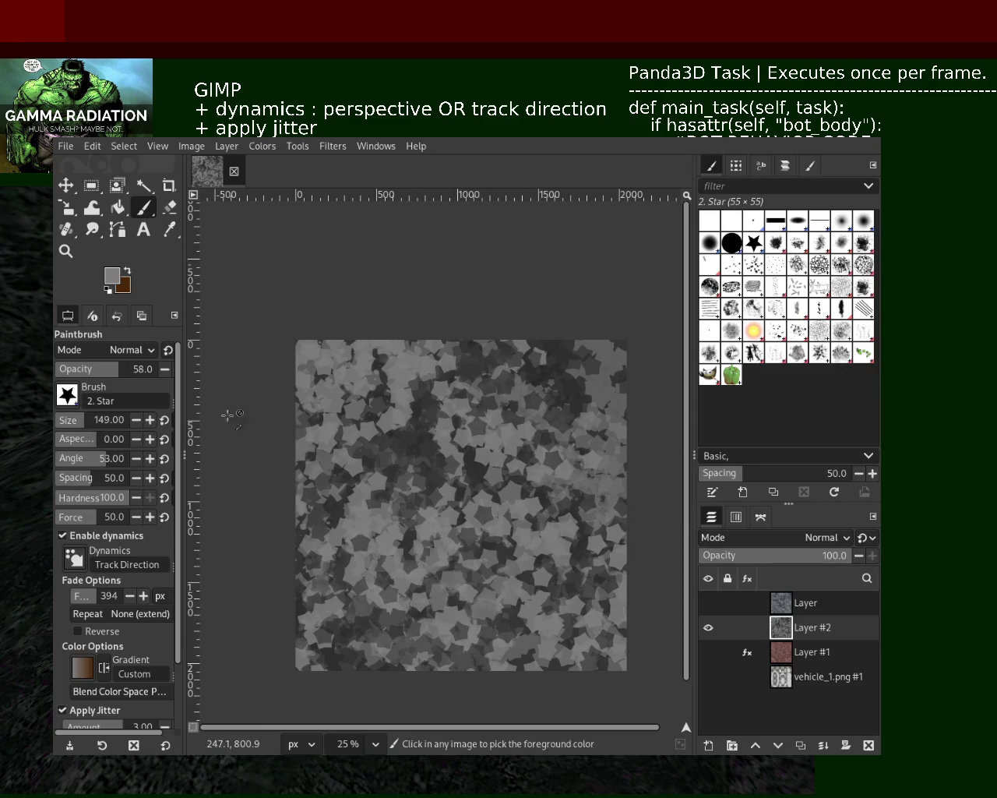
{"action": "left_click", "coordinate": [423, 438], "text": "ctrl"}
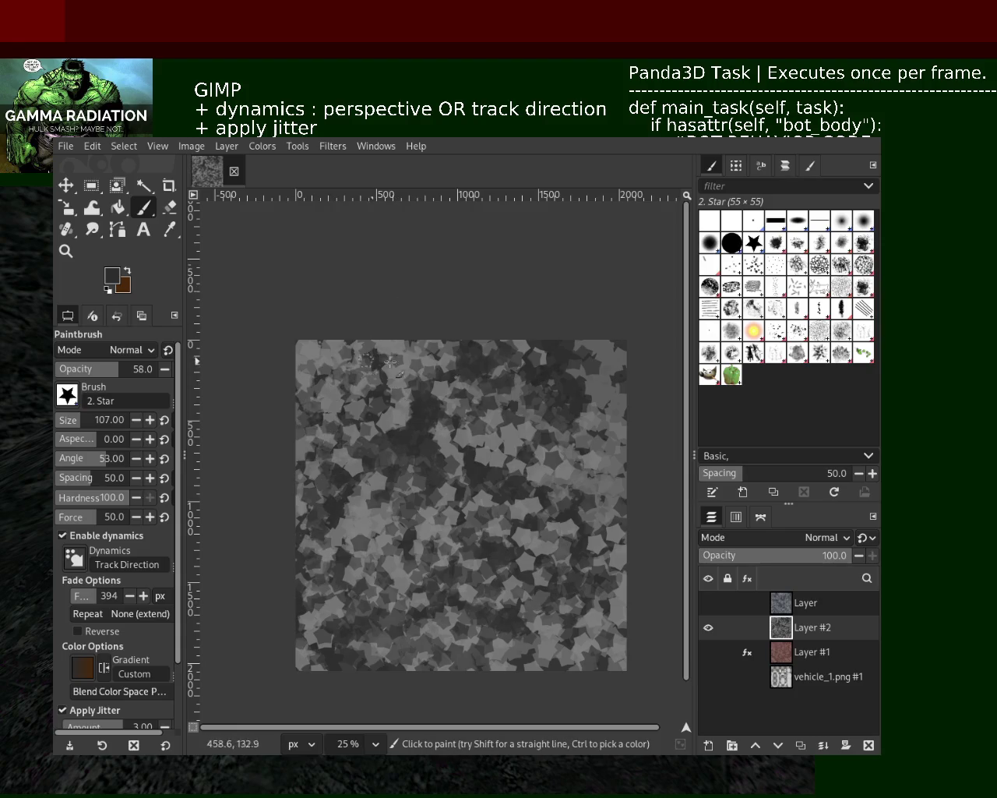
Stamp mid-grey stars toward the centre-left and dark grey stars near the lower left.
{"action": "left_click", "coordinate": [386, 524], "text": "ctrl"}
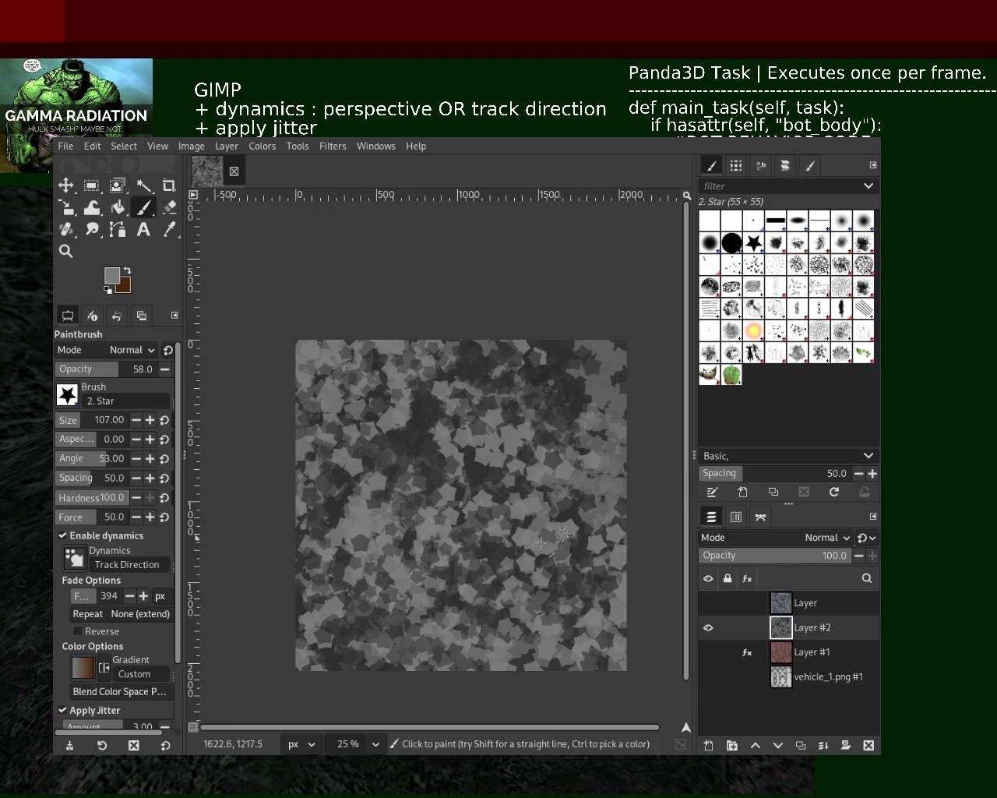
{"action": "left_click_drag", "start_coordinate": [541, 543], "coordinate": [429, 501]}
{"action": "left_click_drag", "start_coordinate": [422, 379], "coordinate": [406, 402]}
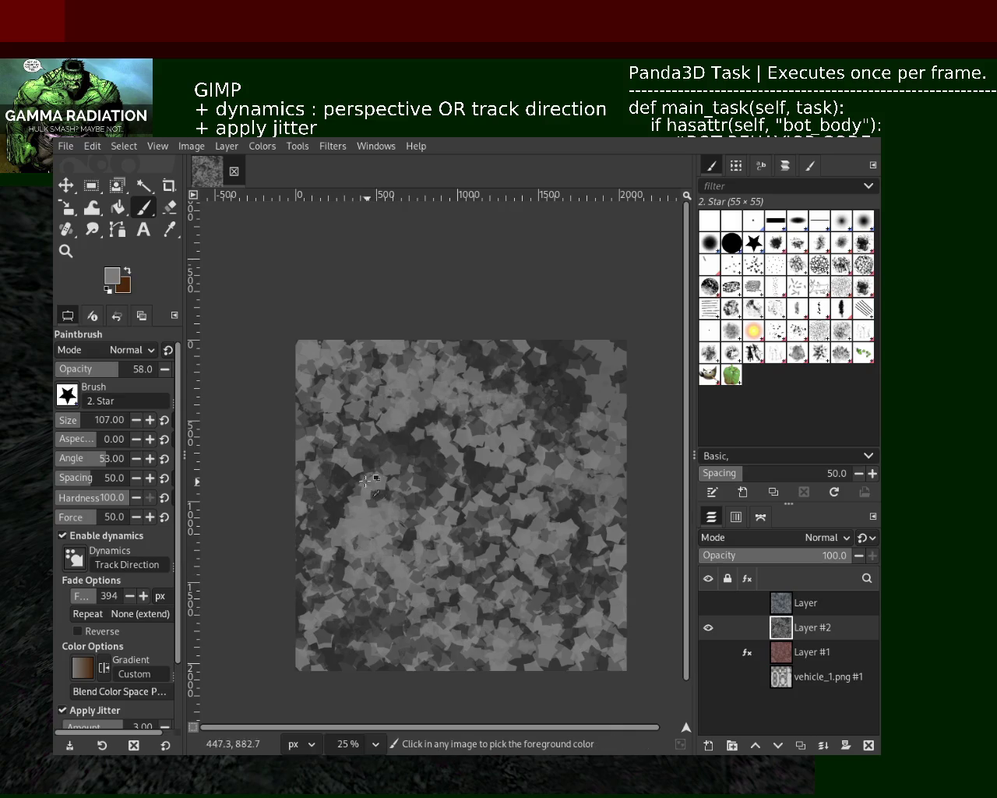
{"action": "left_click", "coordinate": [337, 478], "text": "ctrl"}
{"action": "left_click_drag", "start_coordinate": [362, 608], "coordinate": [372, 619]}
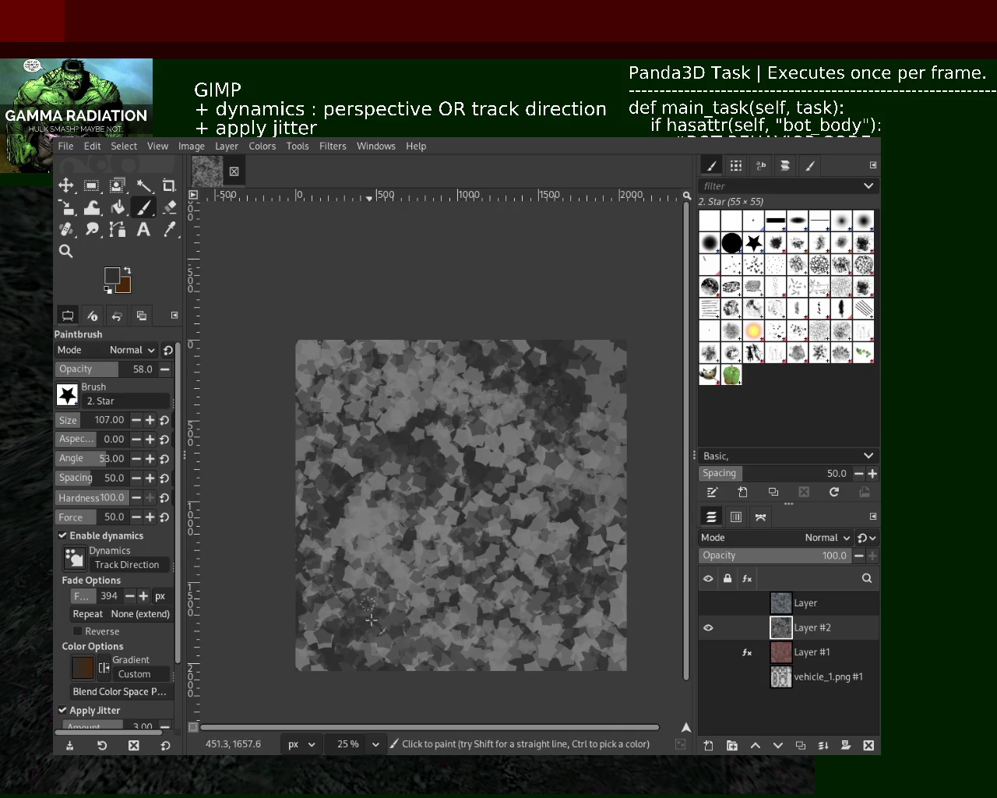
Paint light grey star stamps across the middle and upper right of the texture.
{"action": "left_click", "coordinate": [404, 586], "text": "ctrl"}
{"action": "mouse_move", "coordinate": [569, 537]}
{"action": "left_mouse_down"}
{"action": "mouse_move", "coordinate": [567, 488]}
{"action": "mouse_move", "coordinate": [499, 592]}
{"action": "mouse_move", "coordinate": [372, 566]}
{"action": "mouse_move", "coordinate": [651, 482]}
{"action": "left_mouse_up"}
{"action": "left_click", "coordinate": [426, 473], "text": "ctrl"}
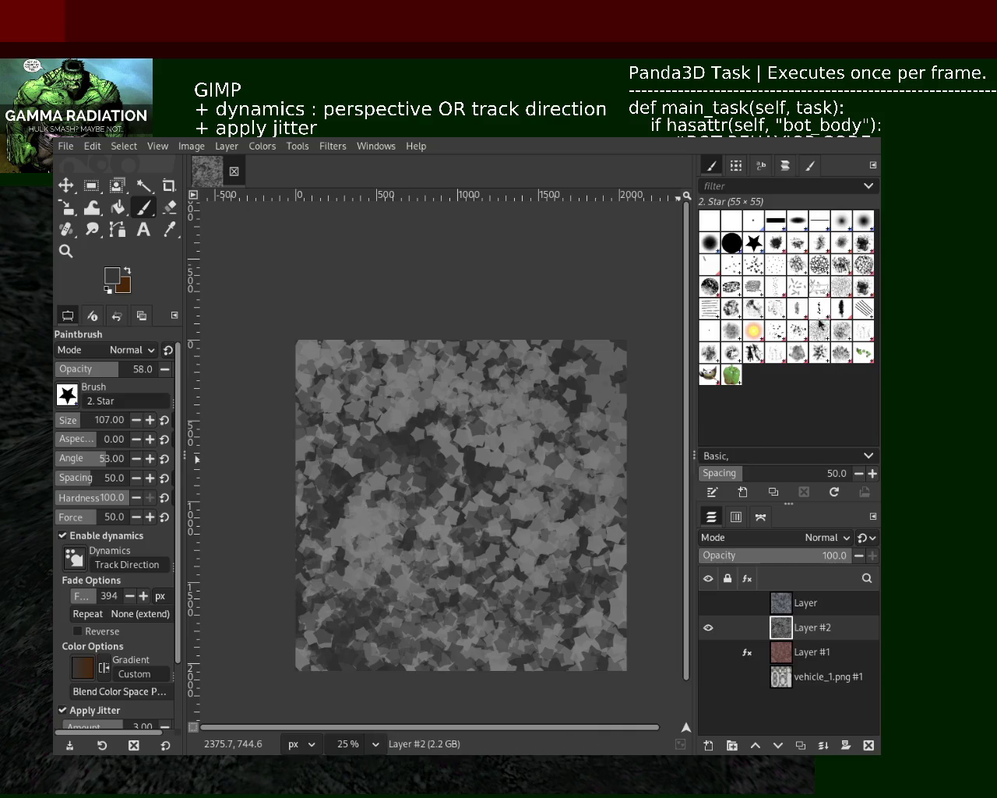
{"action": "left_click", "coordinate": [801, 355]}
Switch the paintbrush to Texture Hose 01 at size 299 and zoom in on the stars.
{"action": "left_click", "coordinate": [756, 357]}
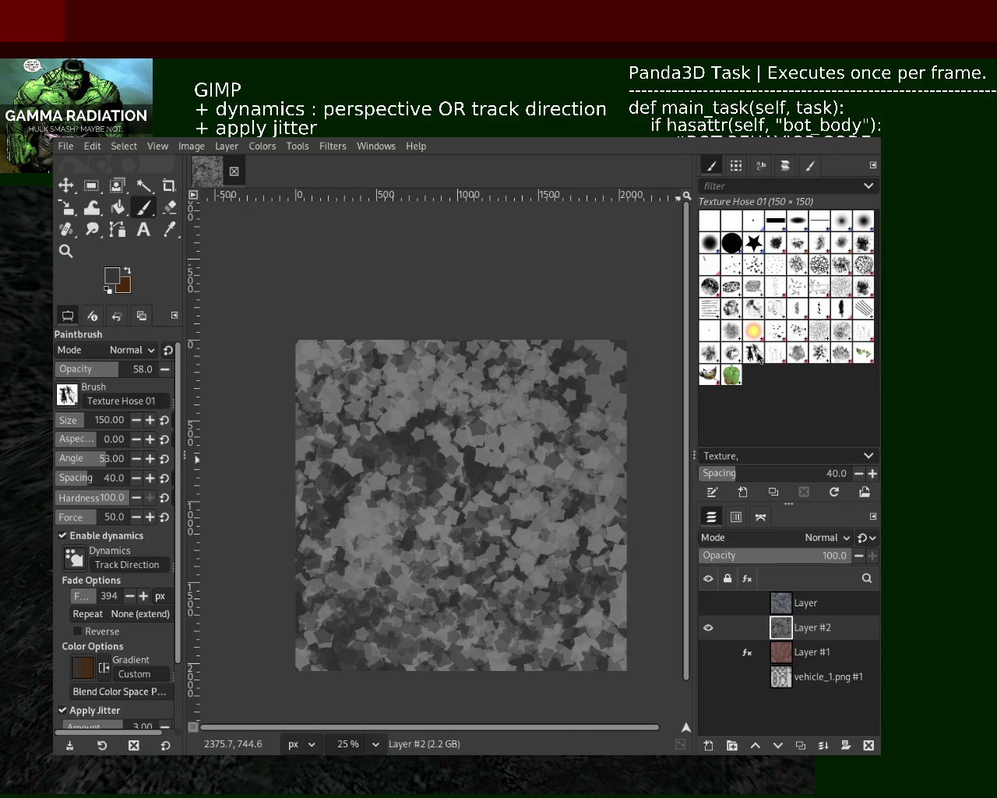
{"action": "left_click", "coordinate": [86, 426]}
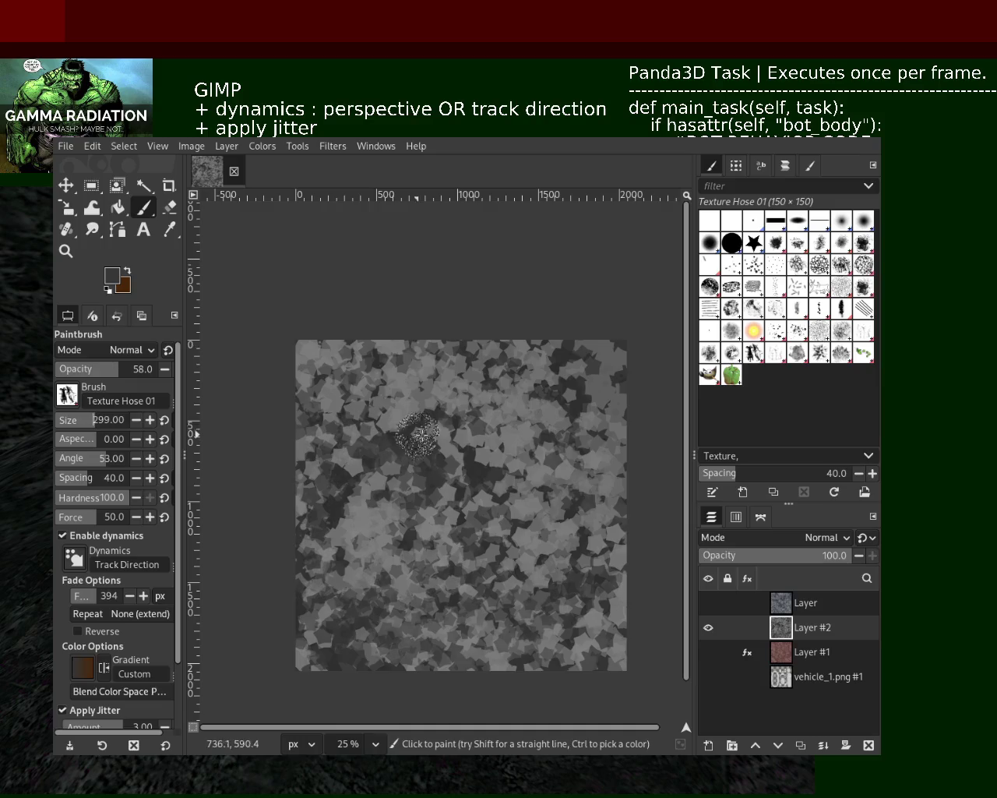
{"action": "left_click", "coordinate": [65, 251]}
{"action": "left_click", "coordinate": [372, 504]}
{"action": "scroll", "coordinate": [400, 416], "scroll_direction": "down", "scroll_amount": 4}
{"action": "scroll", "coordinate": [393, 407], "scroll_direction": "down", "scroll_amount": 4}
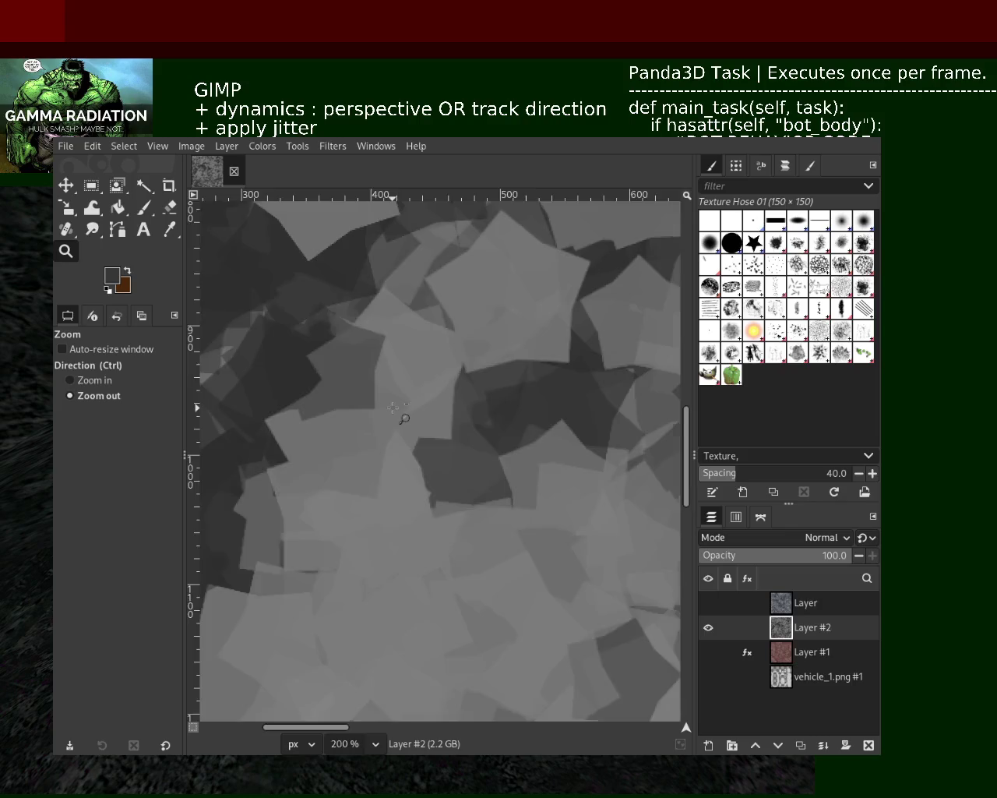
{"action": "scroll", "coordinate": [394, 407], "scroll_direction": "down", "scroll_amount": 4}
{"action": "scroll", "coordinate": [393, 413], "scroll_direction": "down", "scroll_amount": 1}
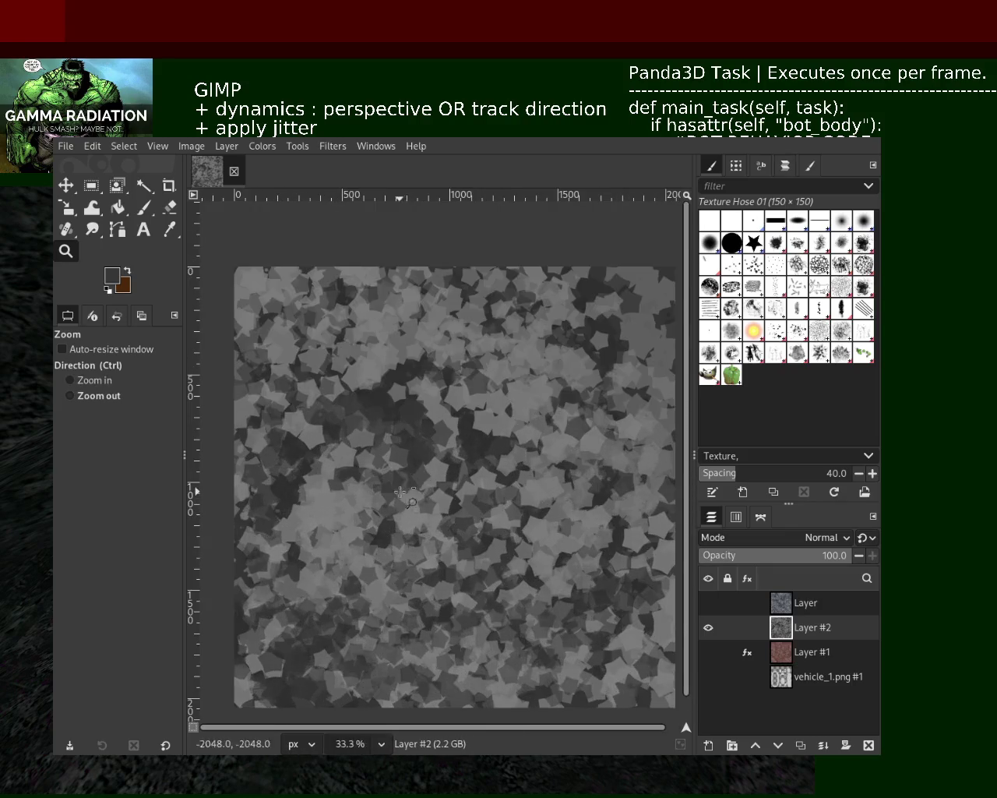
{"action": "left_click", "coordinate": [144, 207]}
Paint dark and light grey bristle strokes across the canvas, raising opacity to 67.
{"action": "left_click_drag", "start_coordinate": [467, 545], "coordinate": [398, 360]}
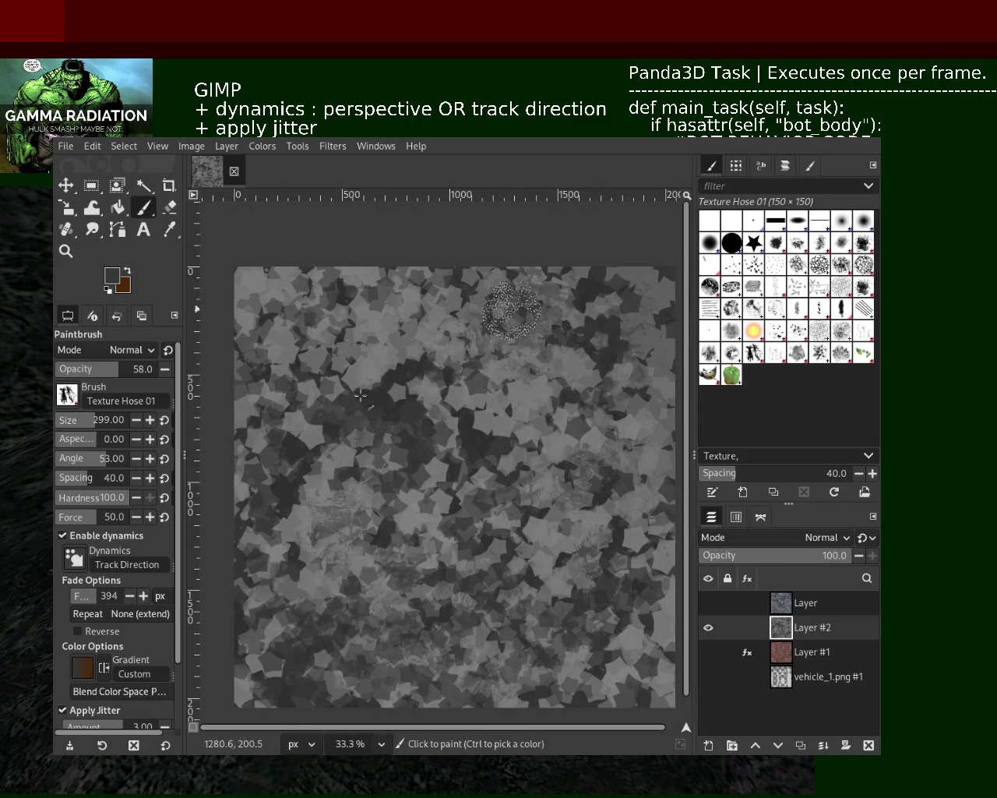
{"action": "left_click", "coordinate": [612, 472], "text": "ctrl"}
{"action": "mouse_move", "coordinate": [545, 451]}
{"action": "left_mouse_down"}
{"action": "mouse_move", "coordinate": [450, 607]}
{"action": "mouse_move", "coordinate": [593, 252]}
{"action": "mouse_move", "coordinate": [399, 318]}
{"action": "left_mouse_up"}
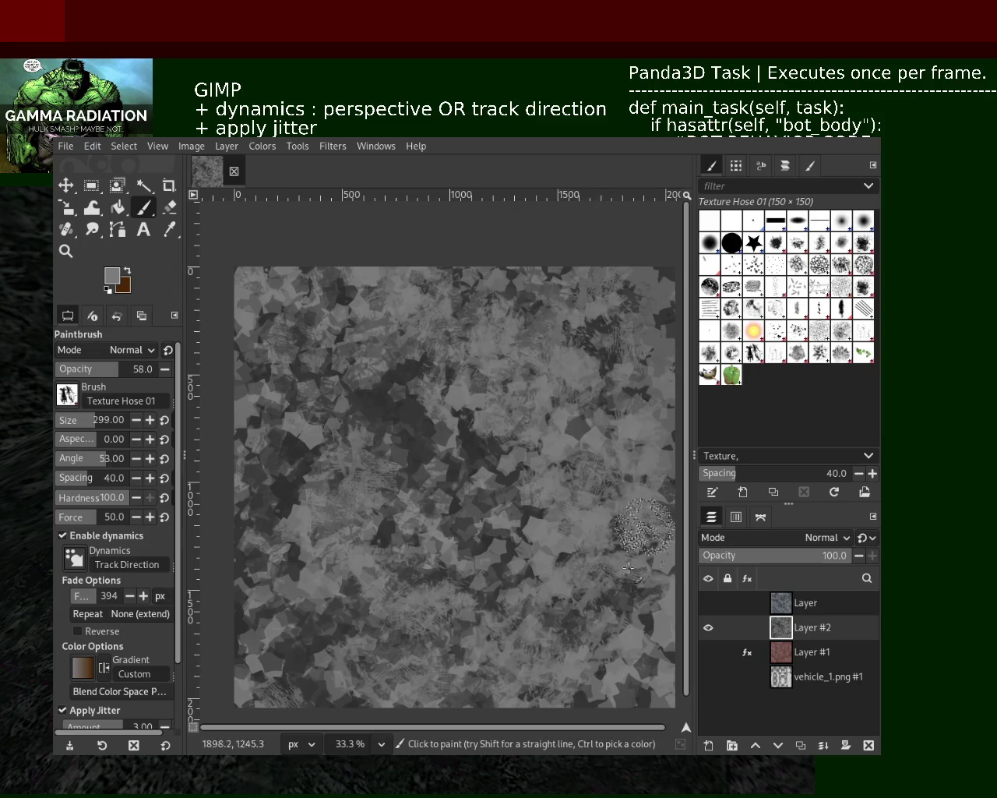
{"action": "left_click", "coordinate": [423, 457], "text": "ctrl"}
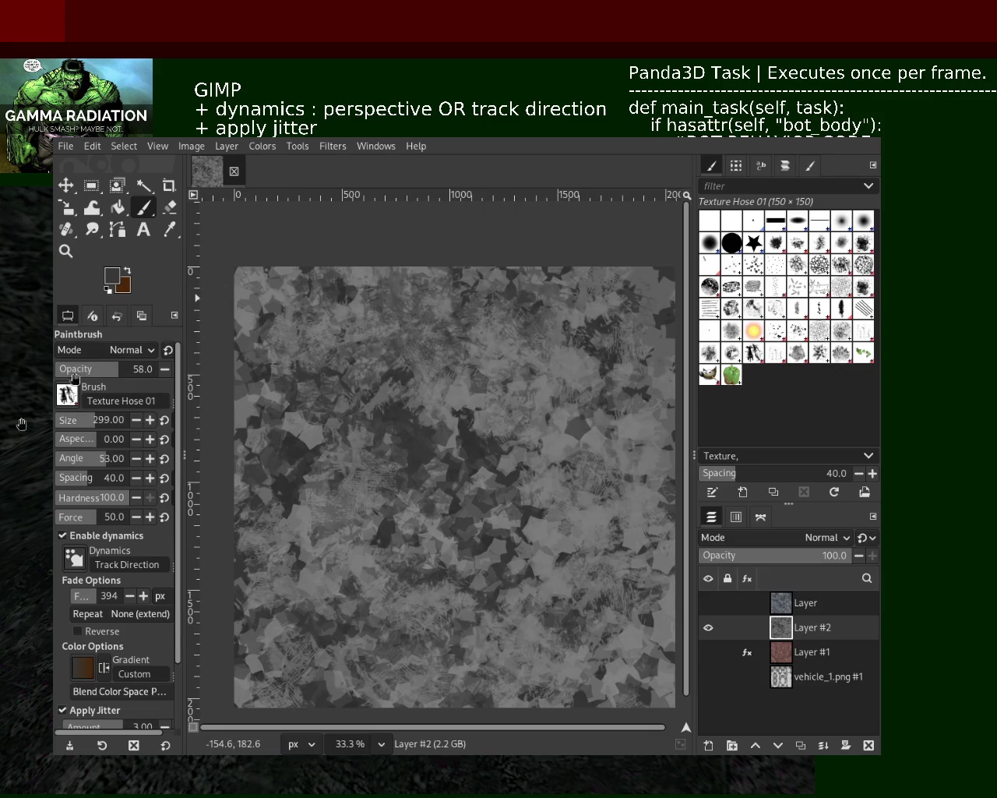
{"action": "left_click", "coordinate": [121, 373]}
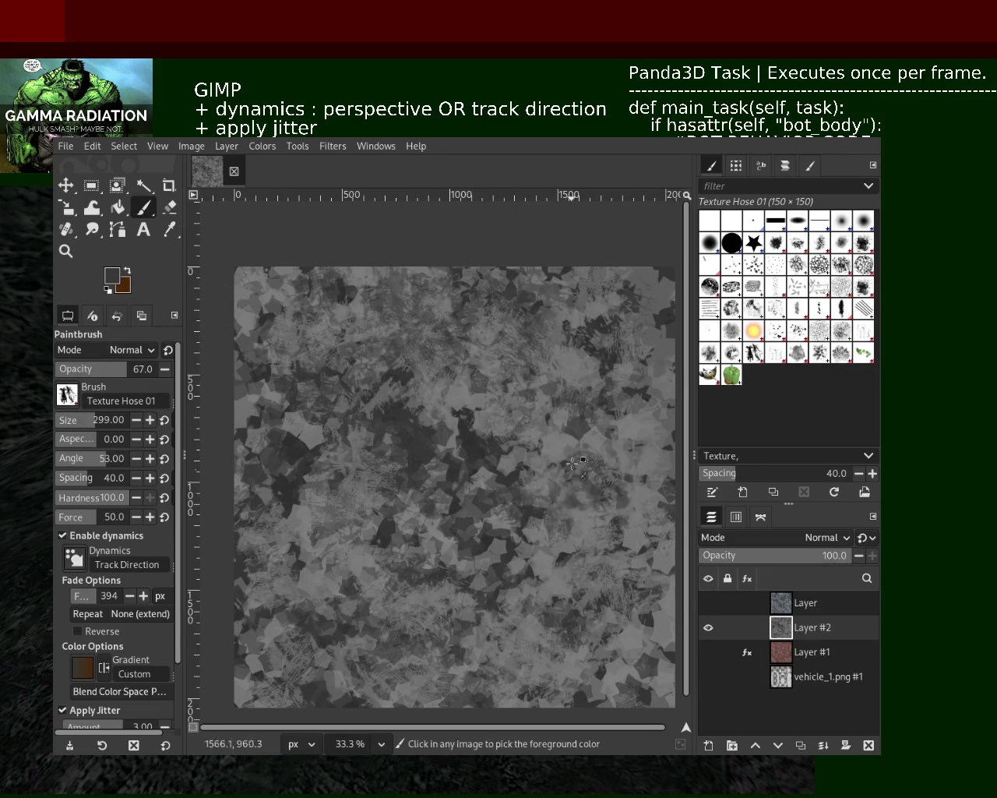
{"action": "left_click_drag", "start_coordinate": [623, 358], "coordinate": [232, 615]}
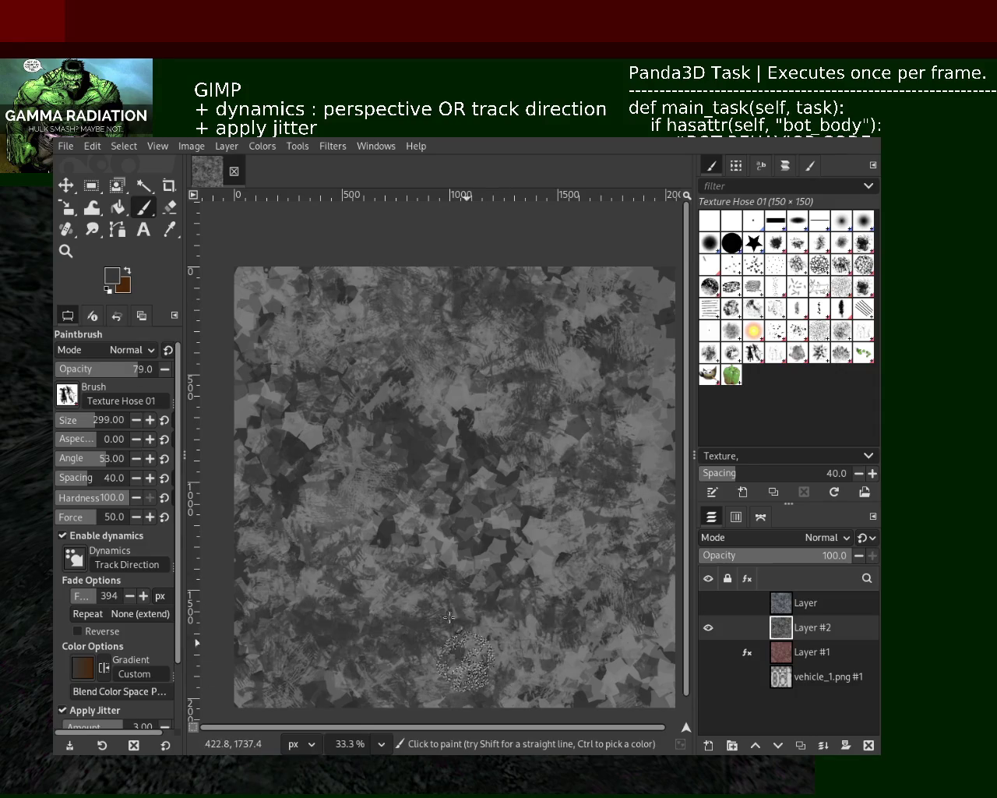
Layer more alternating light and dark bristle strokes over the lower left, right and centre.
{"action": "left_click", "coordinate": [503, 515], "text": "ctrl"}
{"action": "left_click_drag", "start_coordinate": [502, 515], "coordinate": [571, 648]}
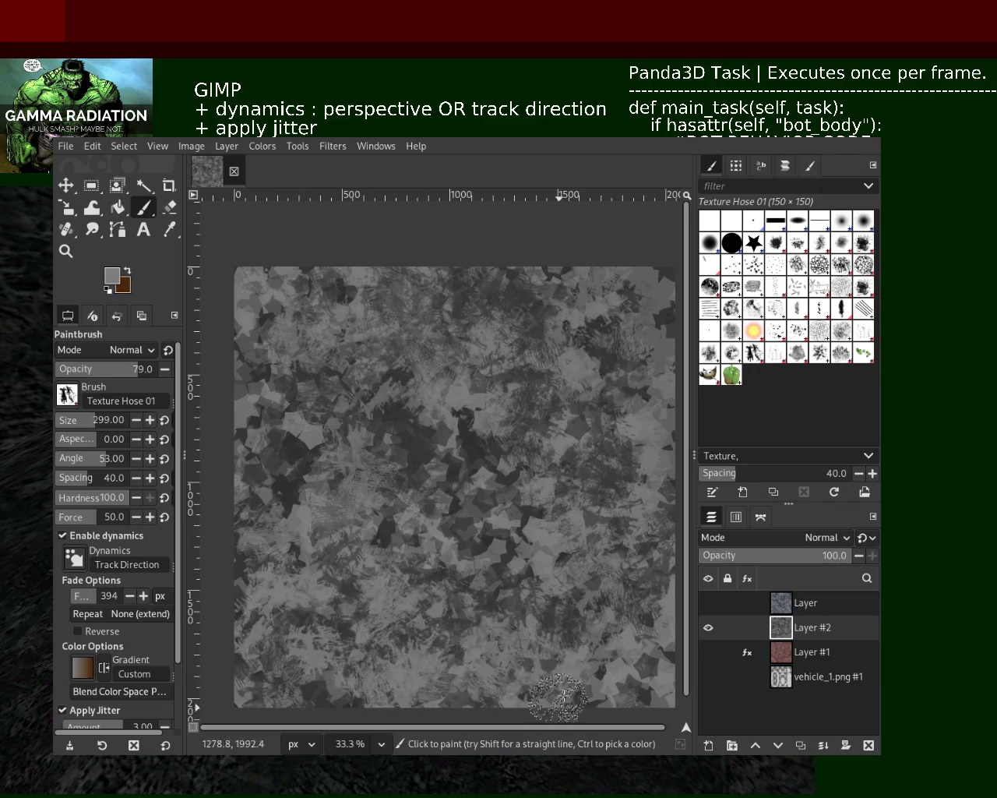
{"action": "left_click", "coordinate": [422, 450], "text": "ctrl"}
{"action": "mouse_move", "coordinate": [421, 451]}
{"action": "left_mouse_down"}
{"action": "mouse_move", "coordinate": [622, 476]}
{"action": "mouse_move", "coordinate": [451, 434]}
{"action": "mouse_move", "coordinate": [301, 628]}
{"action": "left_mouse_up"}
{"action": "left_click", "coordinate": [621, 477], "text": "ctrl"}
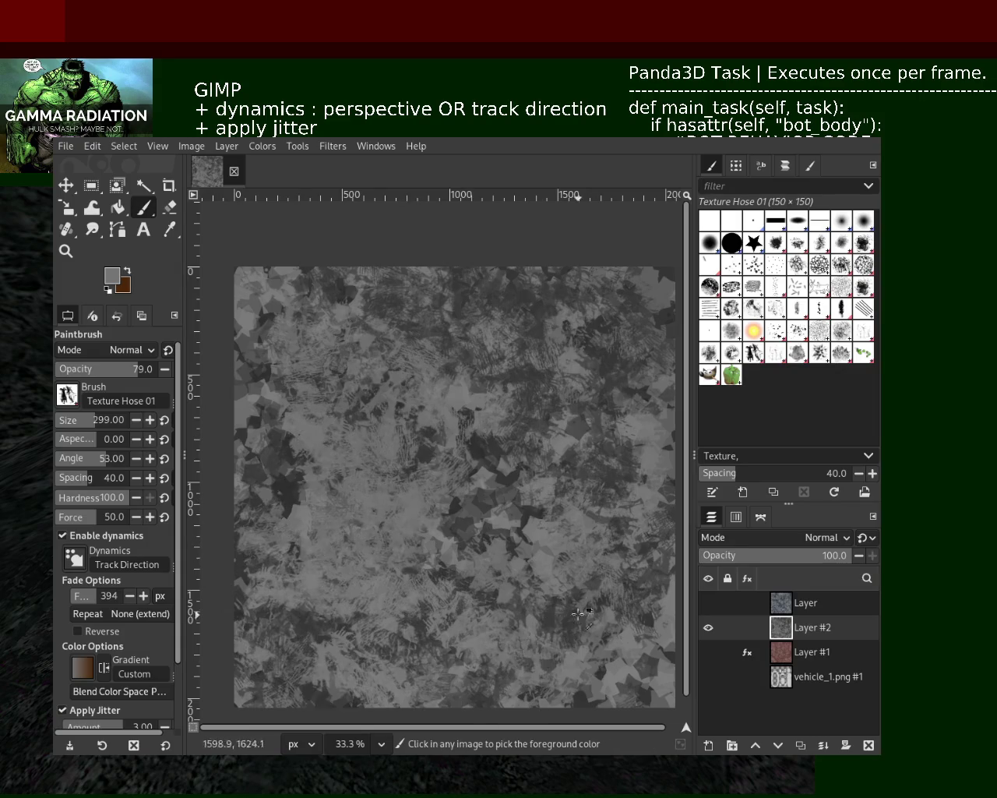
{"action": "left_click", "coordinate": [488, 504], "text": "ctrl"}
{"action": "left_click_drag", "start_coordinate": [487, 503], "coordinate": [606, 653]}
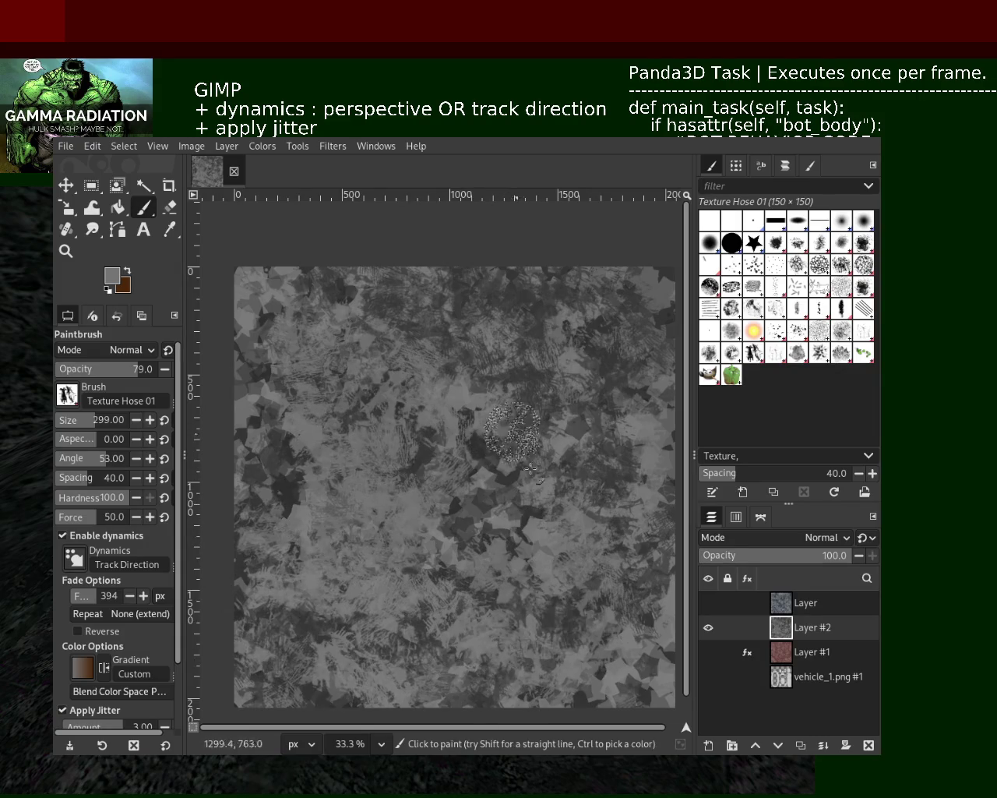
{"action": "left_click", "coordinate": [759, 246]}
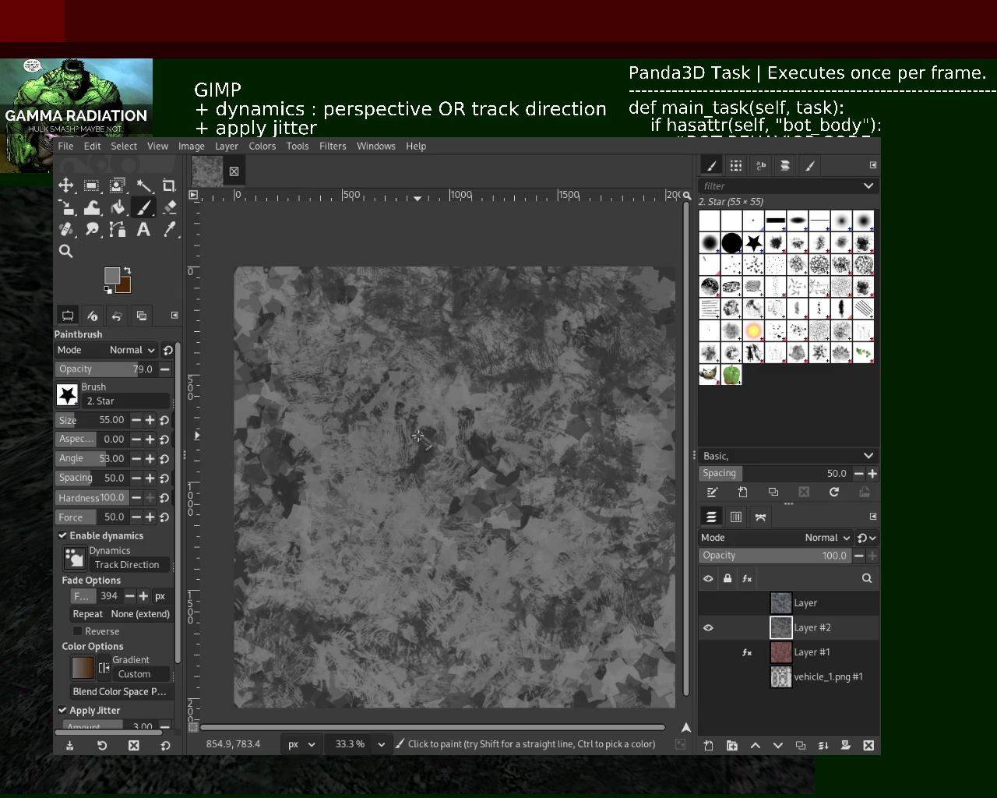
Stamp more stars down-right, add two dark grey star dabs, then try a Texture Hose 01 stroke.
{"action": "left_click_drag", "start_coordinate": [424, 445], "coordinate": [524, 599]}
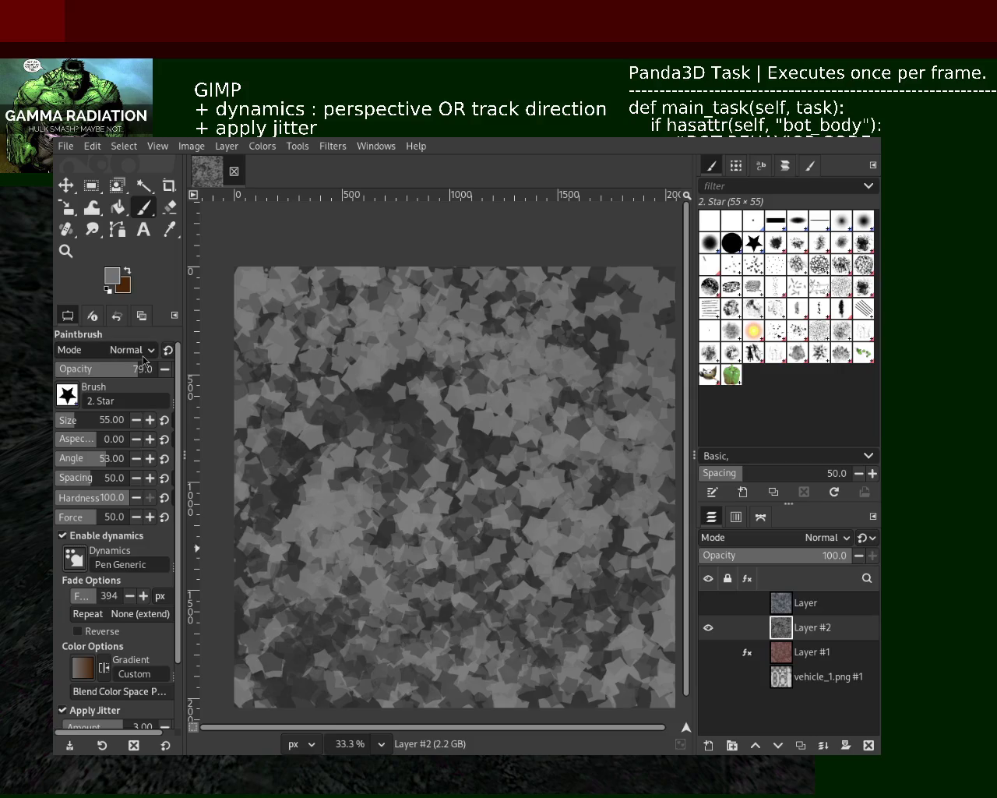
{"action": "left_click", "coordinate": [413, 414], "text": "ctrl"}
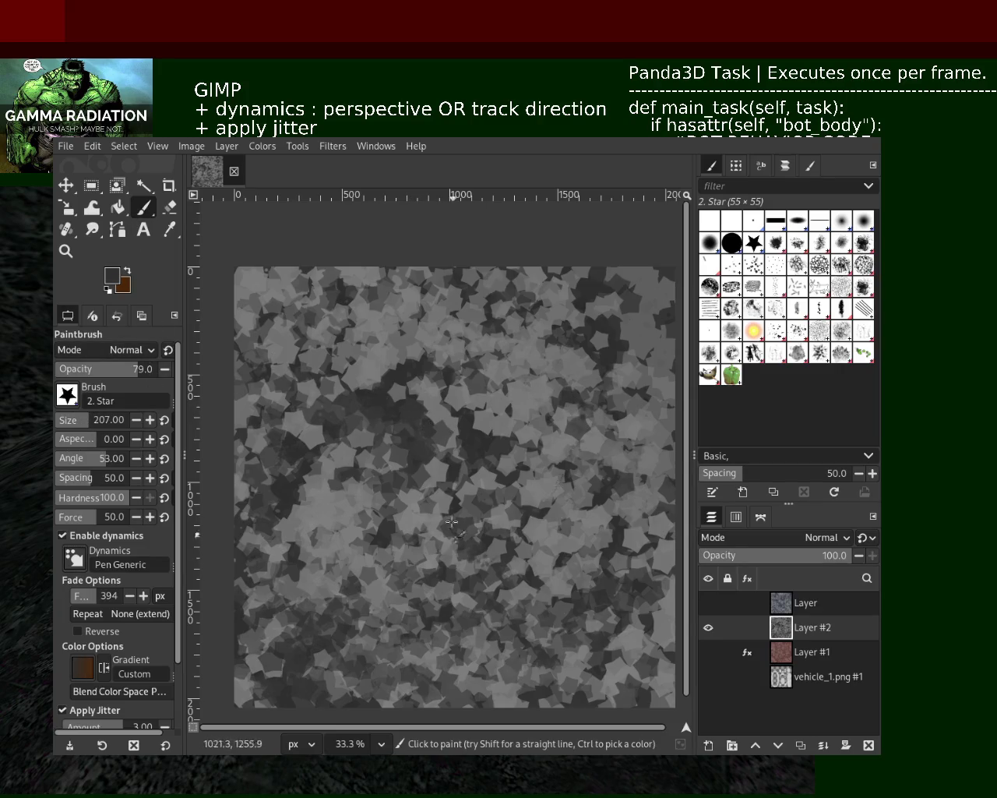
{"action": "left_click", "coordinate": [411, 527]}
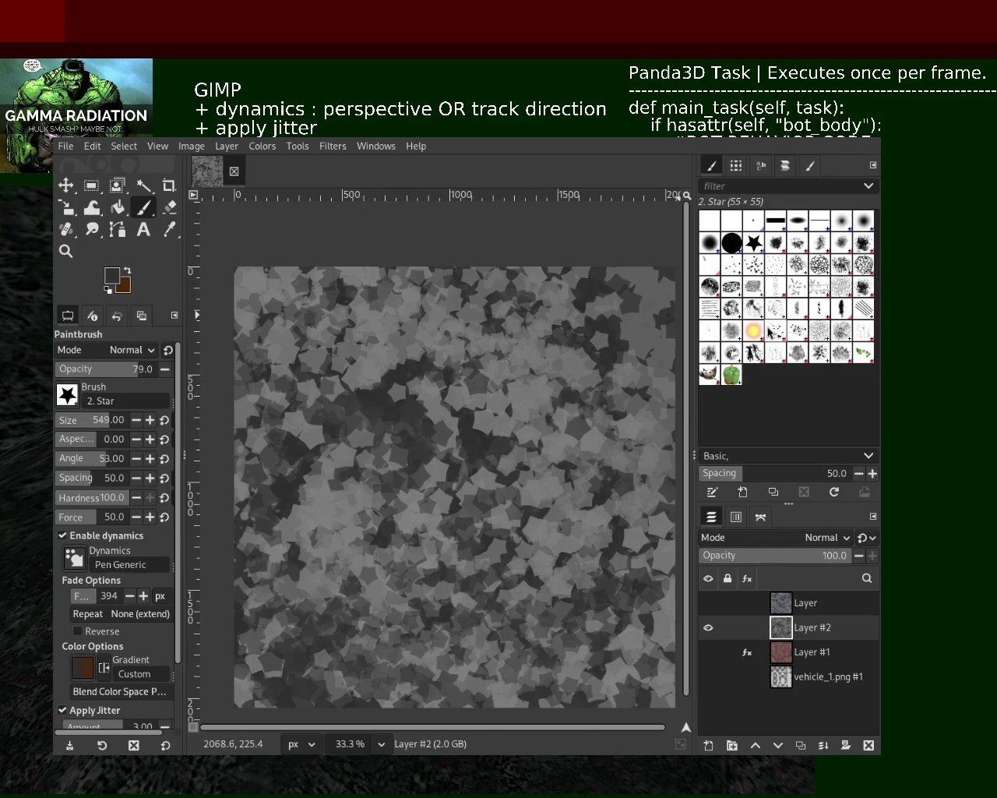
{"action": "left_click", "coordinate": [555, 417]}
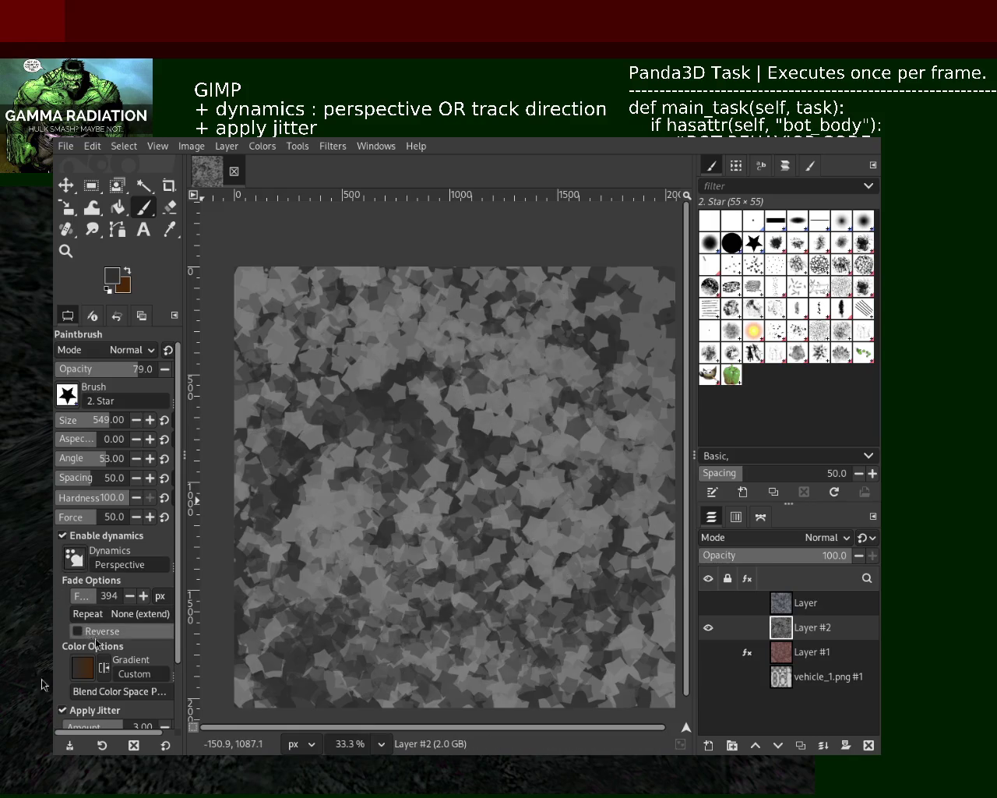
{"action": "left_click", "coordinate": [752, 352]}
{"action": "left_click_drag", "start_coordinate": [345, 620], "coordinate": [254, 385]}
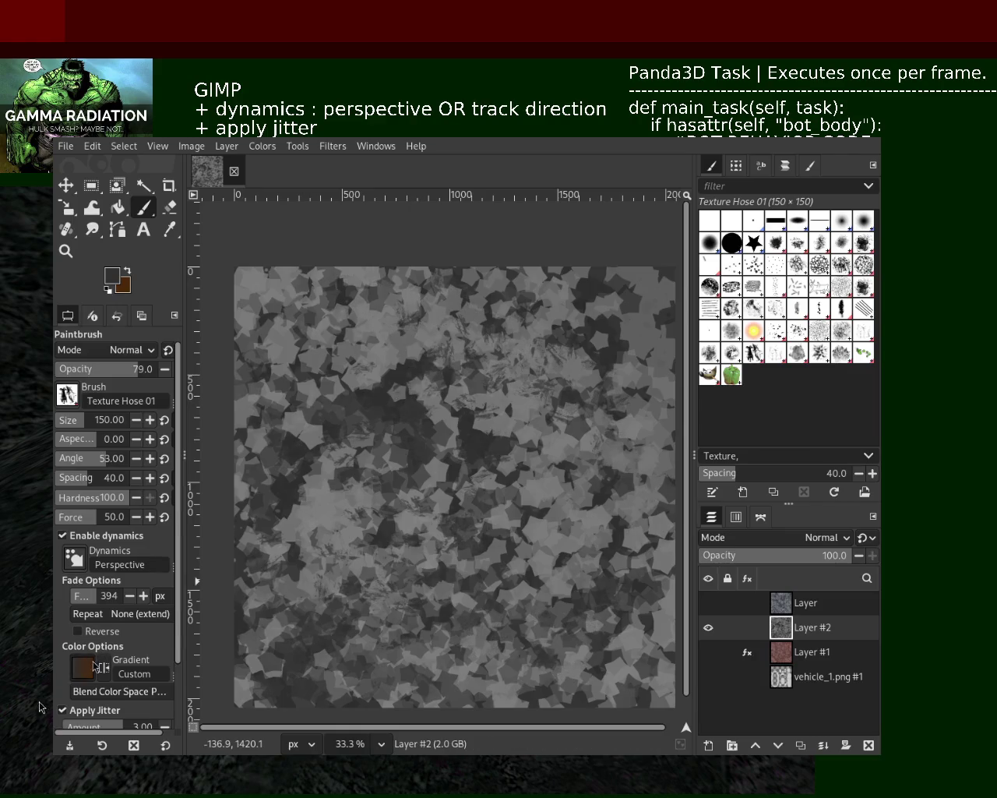
Undo the previous texture stroke and repaint dark and light bristle strokes across the centre.
{"action": "key", "text": "ctrl+z"}
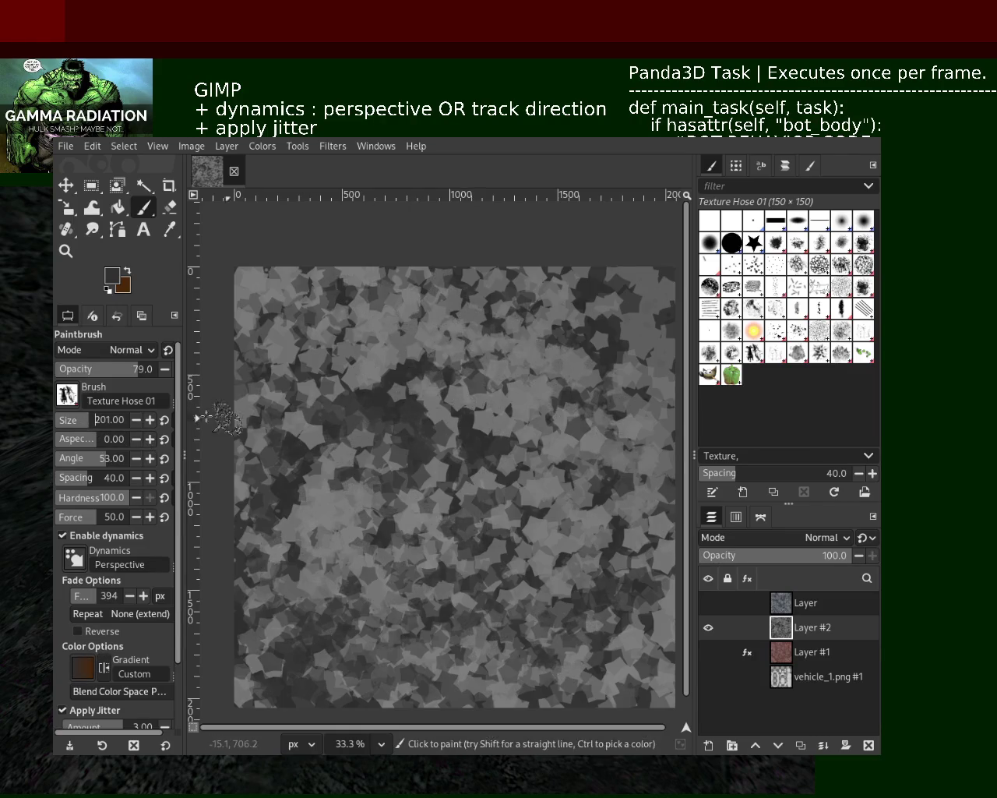
{"action": "left_click_drag", "start_coordinate": [494, 387], "coordinate": [538, 489]}
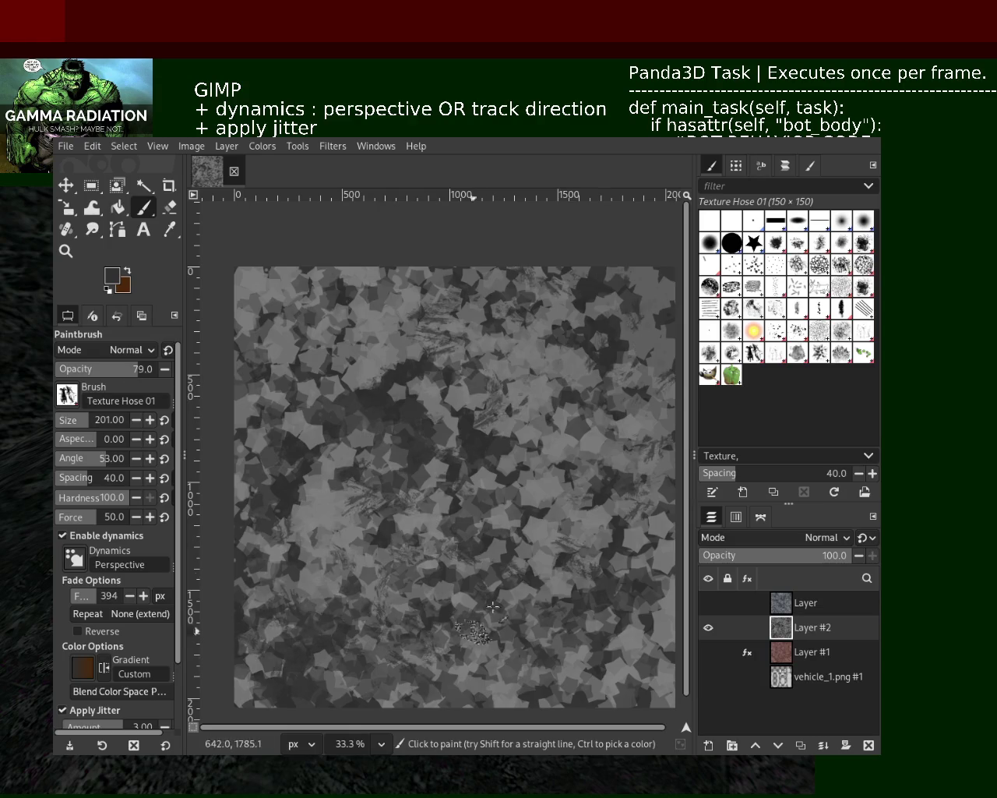
{"action": "left_click", "coordinate": [579, 438], "text": "ctrl"}
{"action": "mouse_move", "coordinate": [580, 446]}
{"action": "left_mouse_down"}
{"action": "mouse_move", "coordinate": [507, 464]}
{"action": "mouse_move", "coordinate": [307, 376]}
{"action": "mouse_move", "coordinate": [451, 492]}
{"action": "left_mouse_up"}
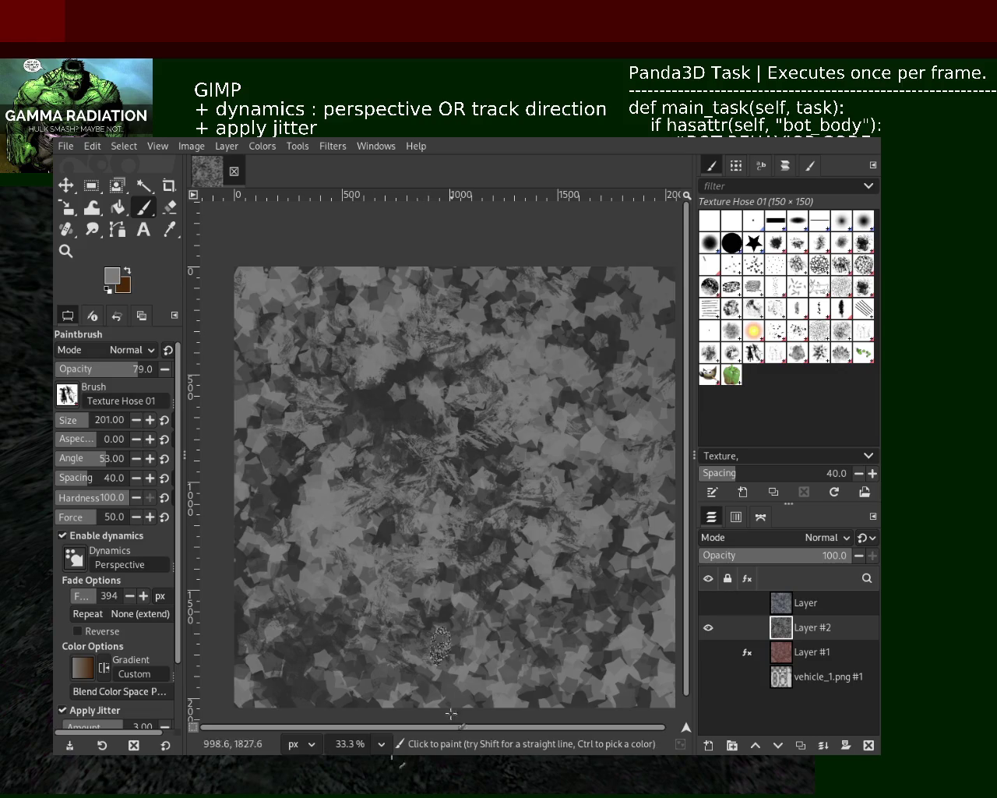
{"action": "left_click_drag", "start_coordinate": [559, 484], "coordinate": [408, 548]}
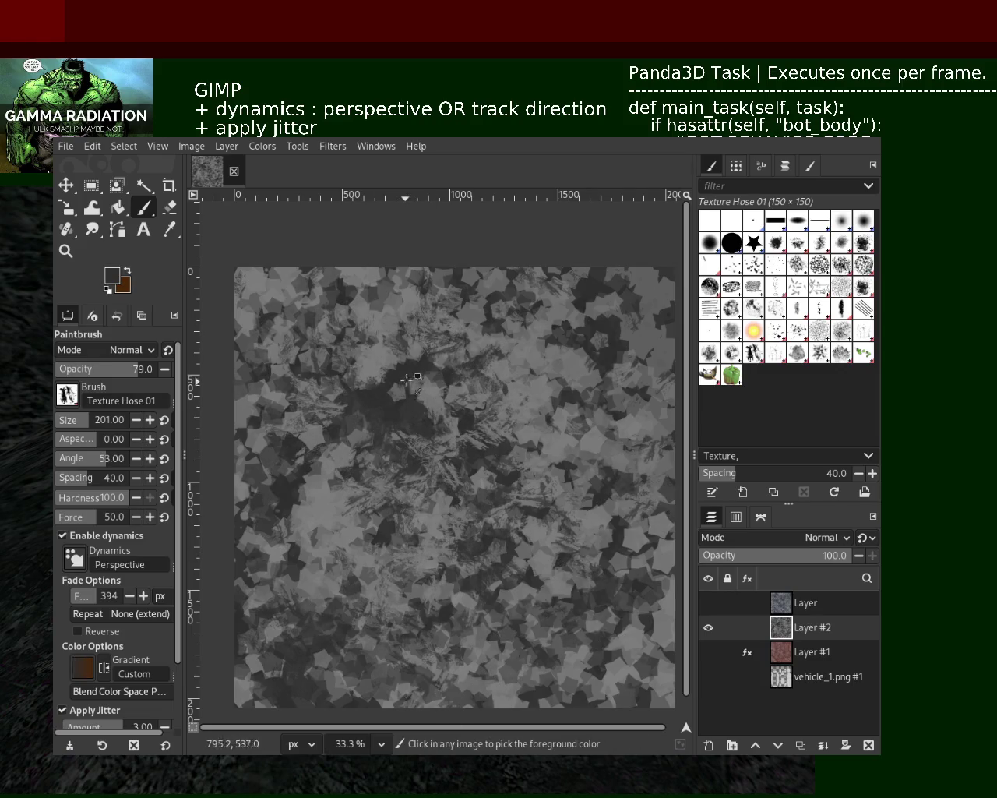
Add dark bristle streaks over the lower right and light ones over the centre, undoing the last.
{"action": "left_click_drag", "start_coordinate": [416, 684], "coordinate": [669, 619]}
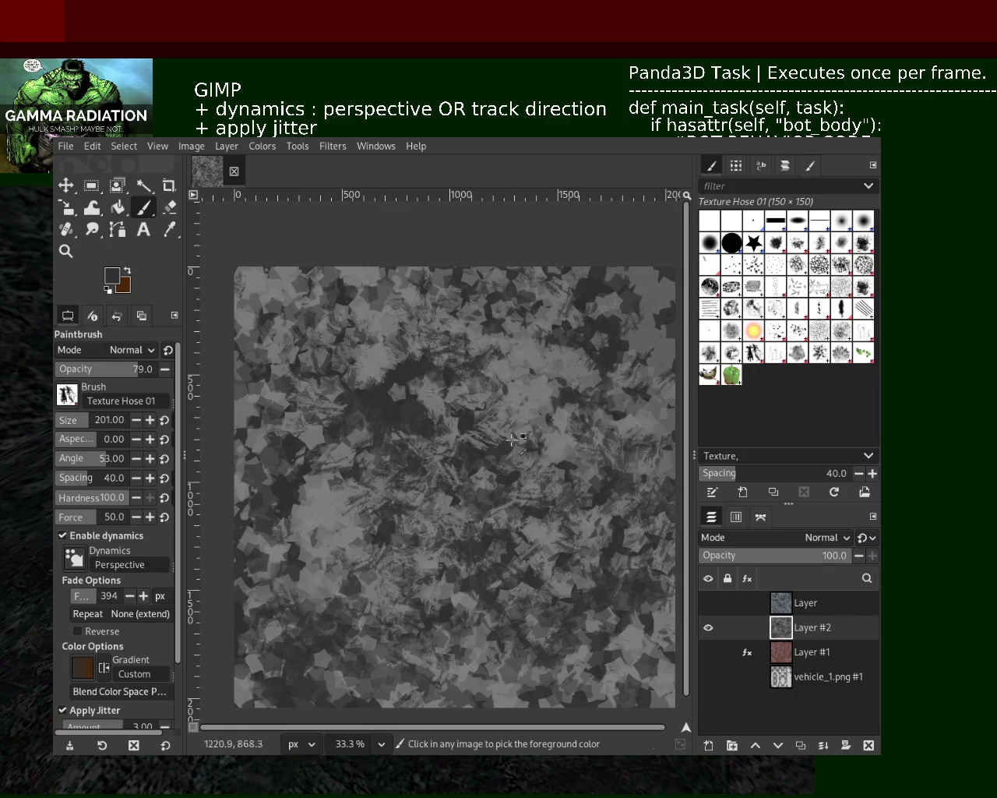
{"action": "left_click", "coordinate": [577, 411], "text": "ctrl"}
{"action": "mouse_move", "coordinate": [577, 623]}
{"action": "left_mouse_down"}
{"action": "mouse_move", "coordinate": [507, 445]}
{"action": "mouse_move", "coordinate": [338, 541]}
{"action": "mouse_move", "coordinate": [284, 649]}
{"action": "mouse_move", "coordinate": [324, 416]}
{"action": "mouse_move", "coordinate": [390, 382]}
{"action": "mouse_move", "coordinate": [554, 343]}
{"action": "mouse_move", "coordinate": [557, 308]}
{"action": "left_mouse_up"}
{"action": "key", "text": "ctrl+z"}
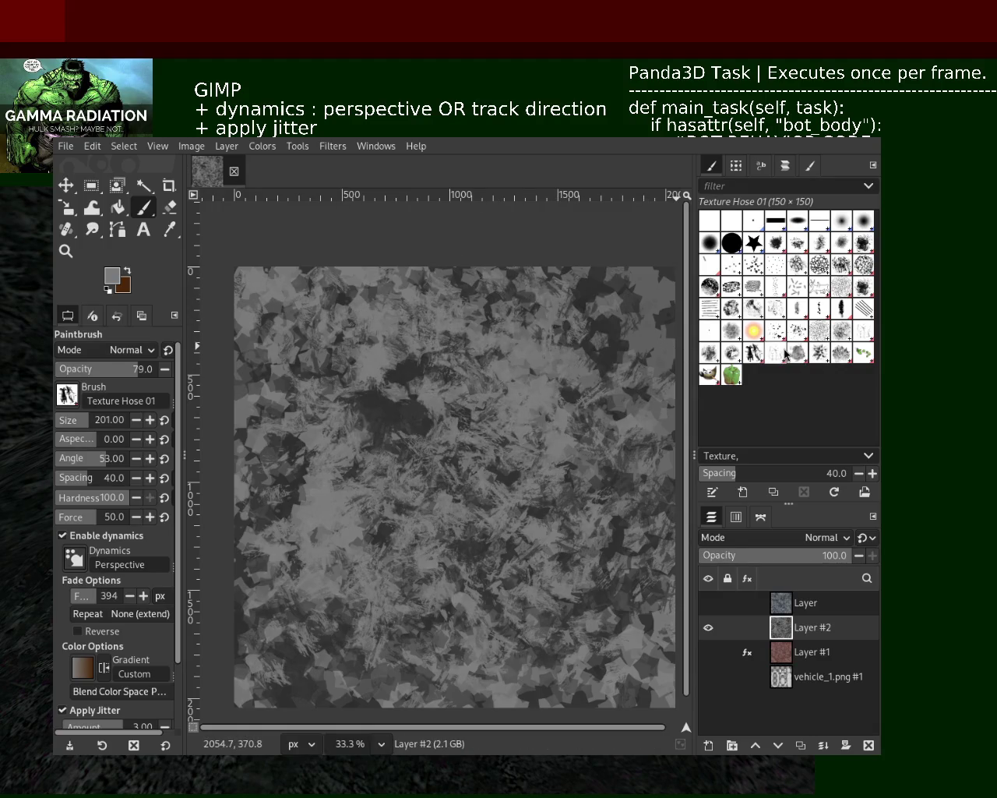
{"action": "left_click", "coordinate": [780, 340]}
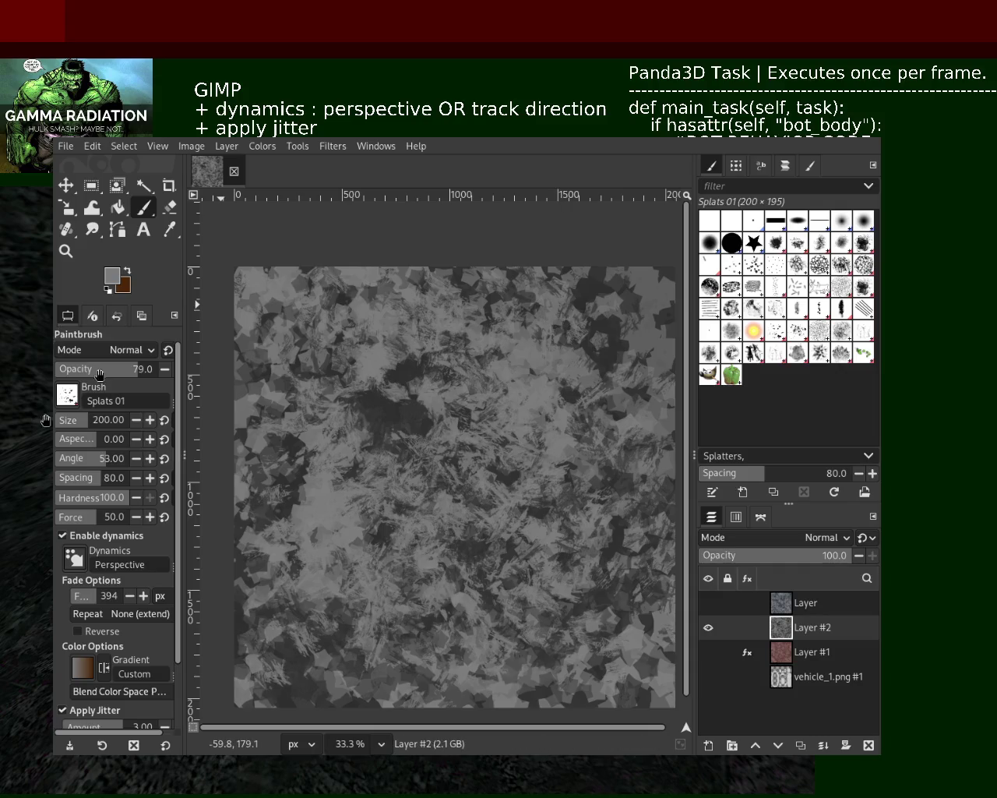
Enlarge the Splats 01 brush to 456 and scatter dark grey splatters across the canvas.
{"action": "left_click_drag", "start_coordinate": [99, 423], "coordinate": [102, 423]}
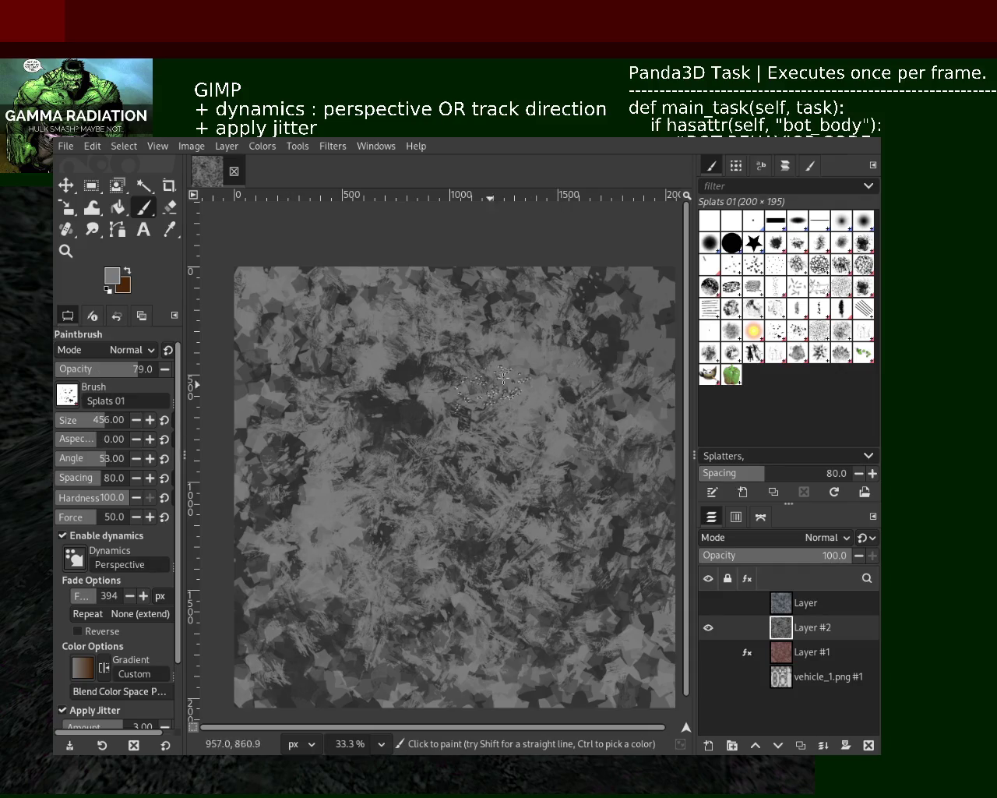
{"action": "left_click", "coordinate": [604, 359], "text": "ctrl"}
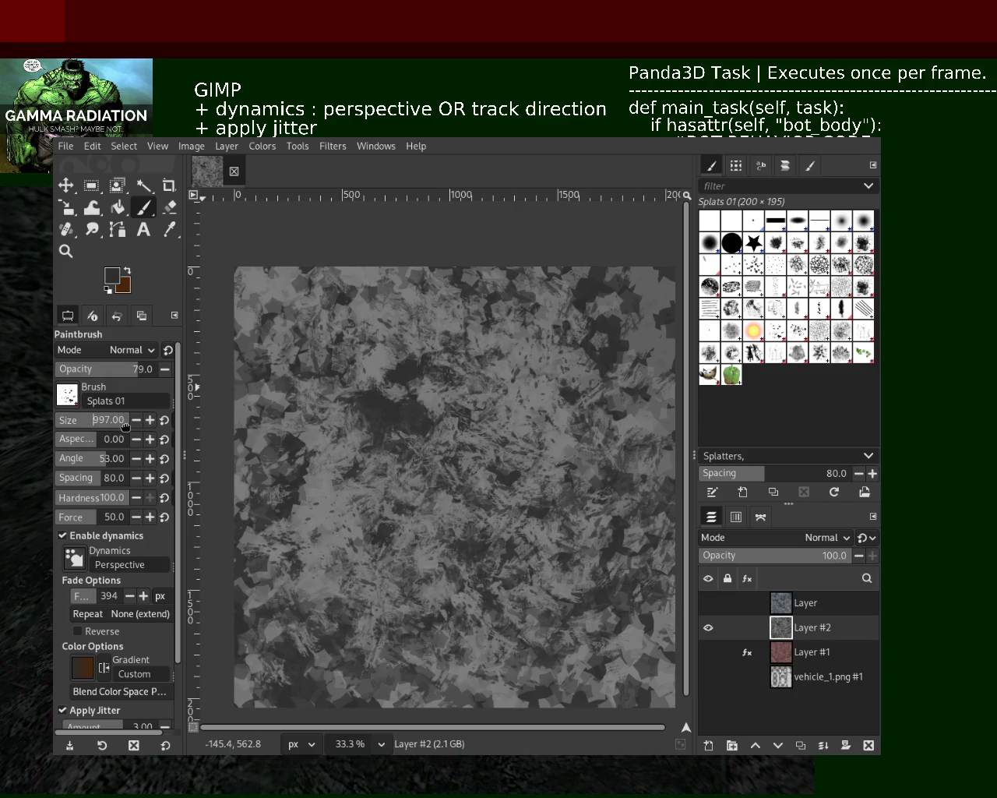
{"action": "left_click_drag", "start_coordinate": [423, 444], "coordinate": [317, 375]}
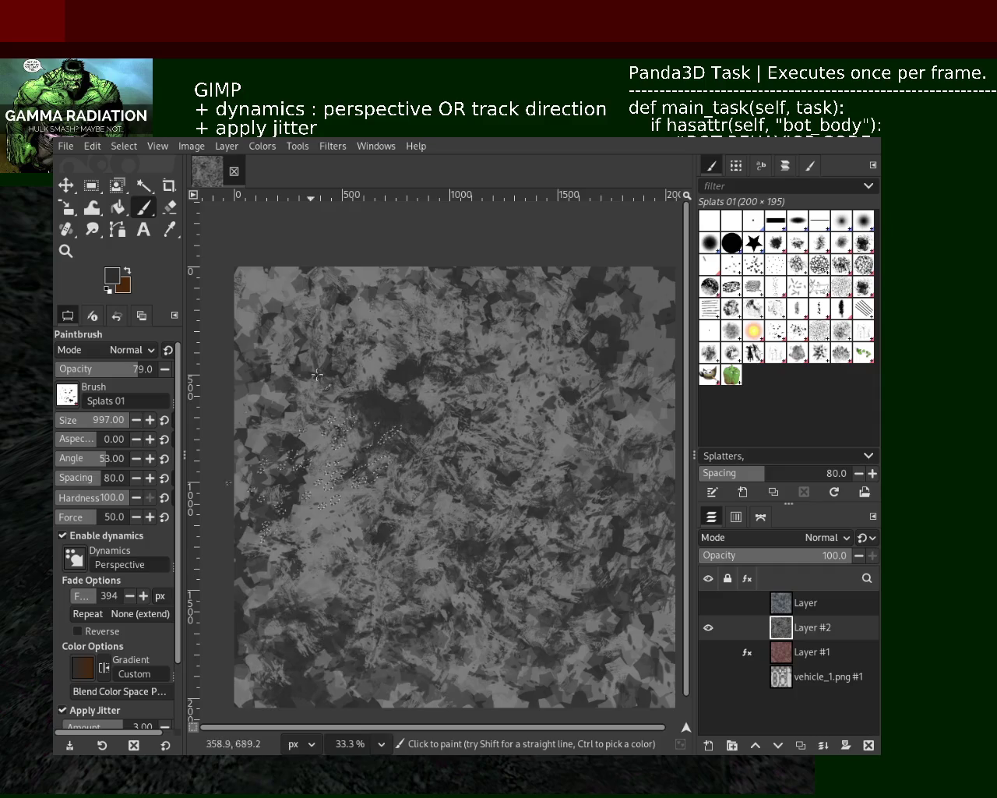
{"action": "left_click_drag", "start_coordinate": [317, 374], "coordinate": [348, 505]}
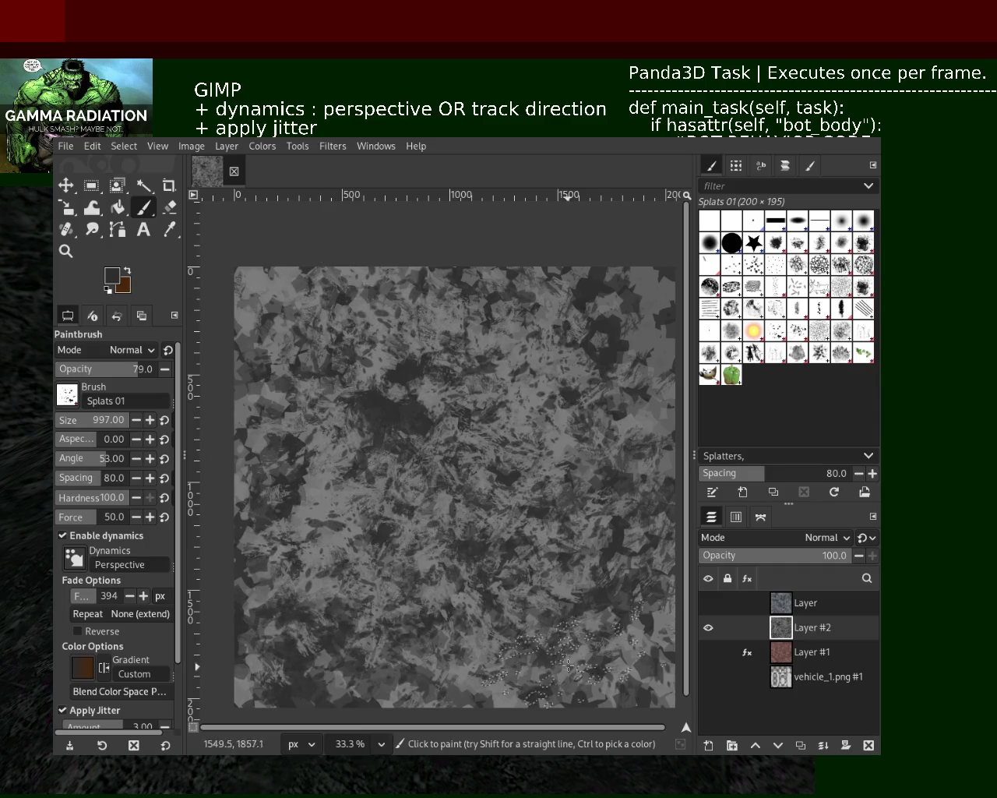
Scatter light and lighter grey splatters over the centre-right and lower right.
{"action": "left_click", "coordinate": [348, 505], "text": "ctrl"}
{"action": "mouse_move", "coordinate": [467, 538]}
{"action": "left_mouse_down"}
{"action": "mouse_move", "coordinate": [537, 411]}
{"action": "mouse_move", "coordinate": [660, 395]}
{"action": "mouse_move", "coordinate": [495, 666]}
{"action": "left_mouse_up"}
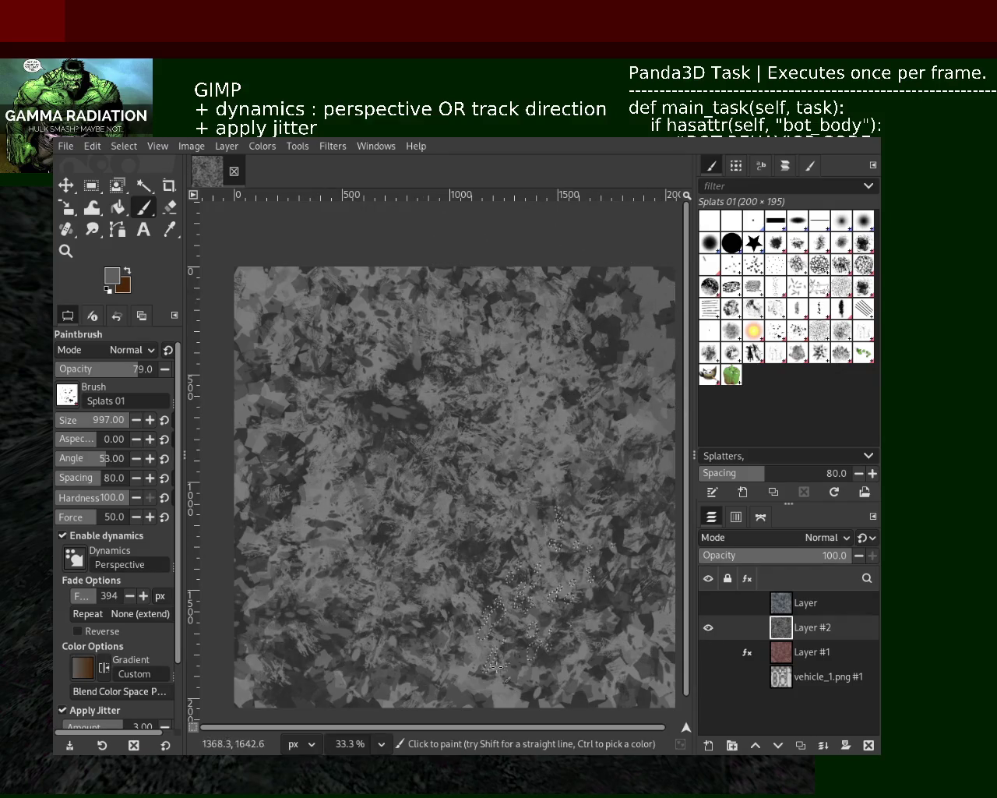
{"action": "left_click", "coordinate": [545, 592], "text": "ctrl"}
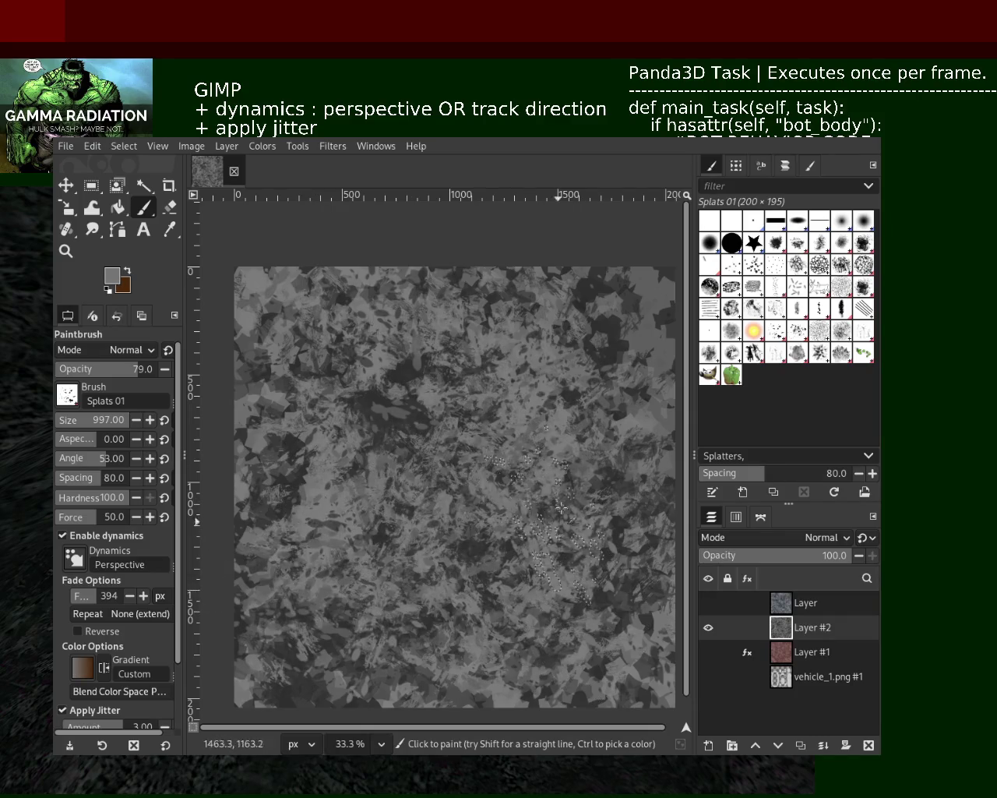
{"action": "left_click_drag", "start_coordinate": [561, 508], "coordinate": [489, 717]}
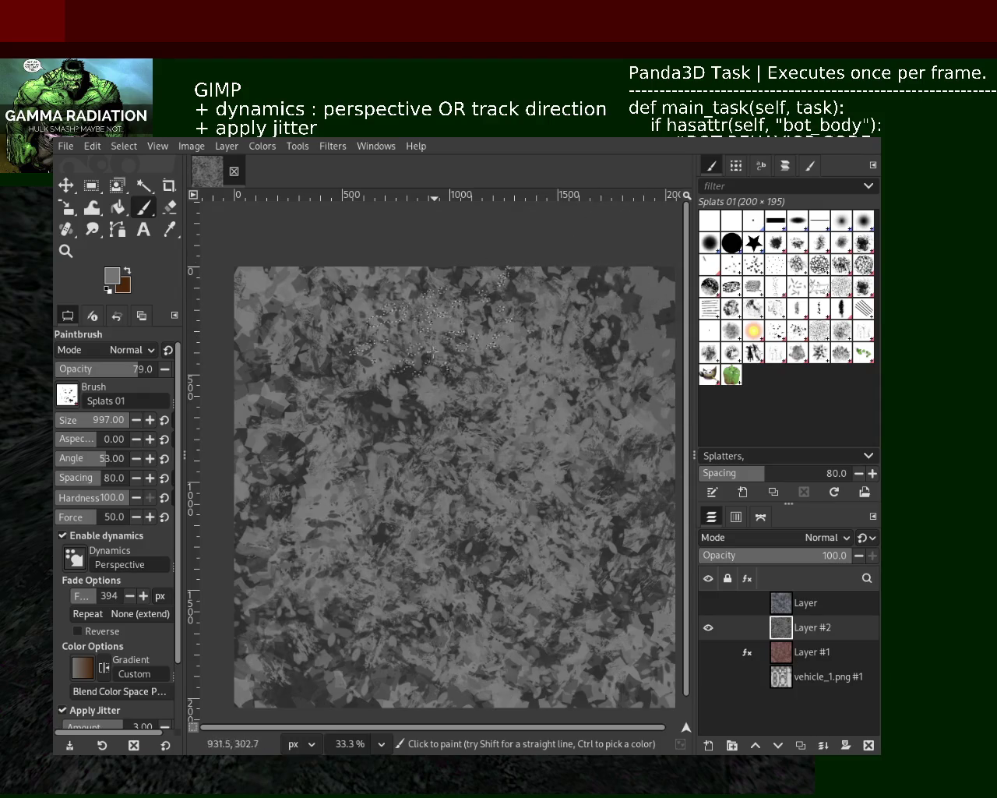
{"action": "left_click", "coordinate": [753, 244]}
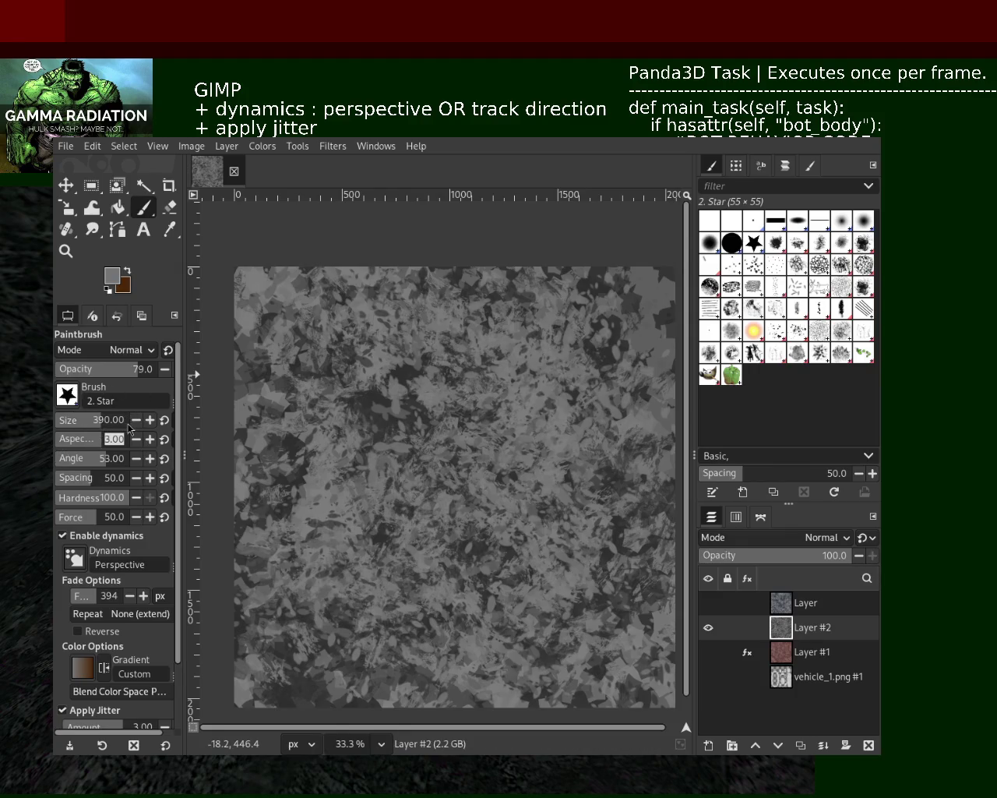
Disable brush dynamics and jitter, then cover the canvas centre with broad light grey strokes.
{"action": "left_click", "coordinate": [93, 536]}
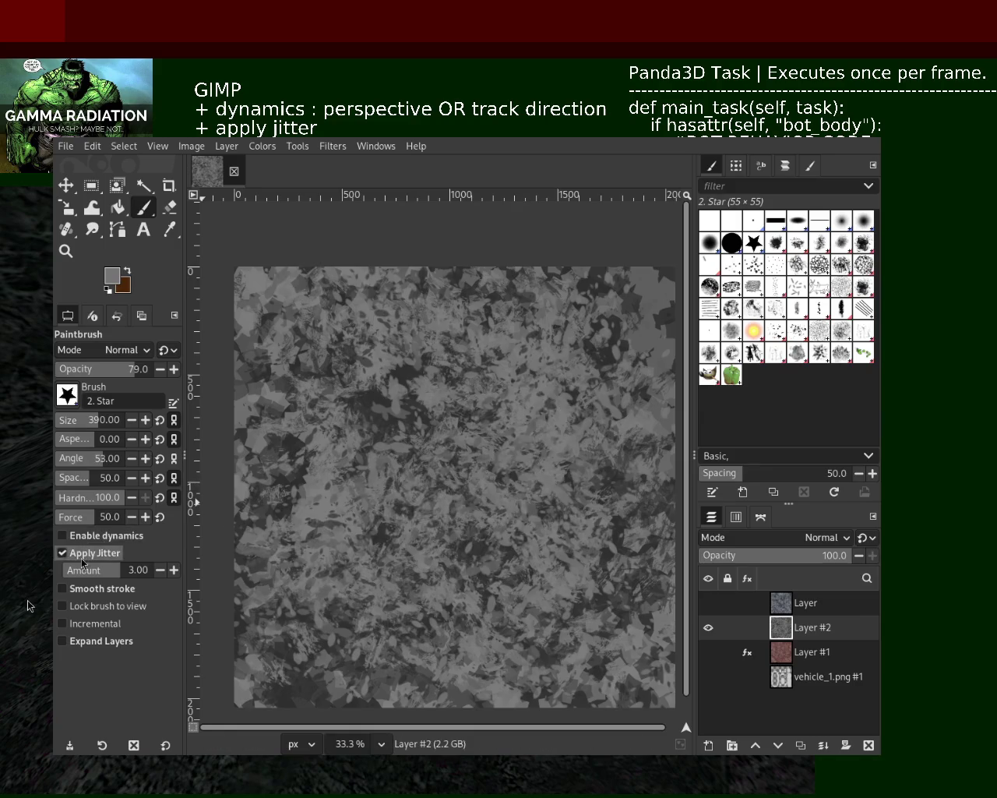
{"action": "left_click", "coordinate": [82, 552]}
{"action": "left_click_drag", "start_coordinate": [623, 444], "coordinate": [413, 312]}
{"action": "key", "text": "ctrl+z"}
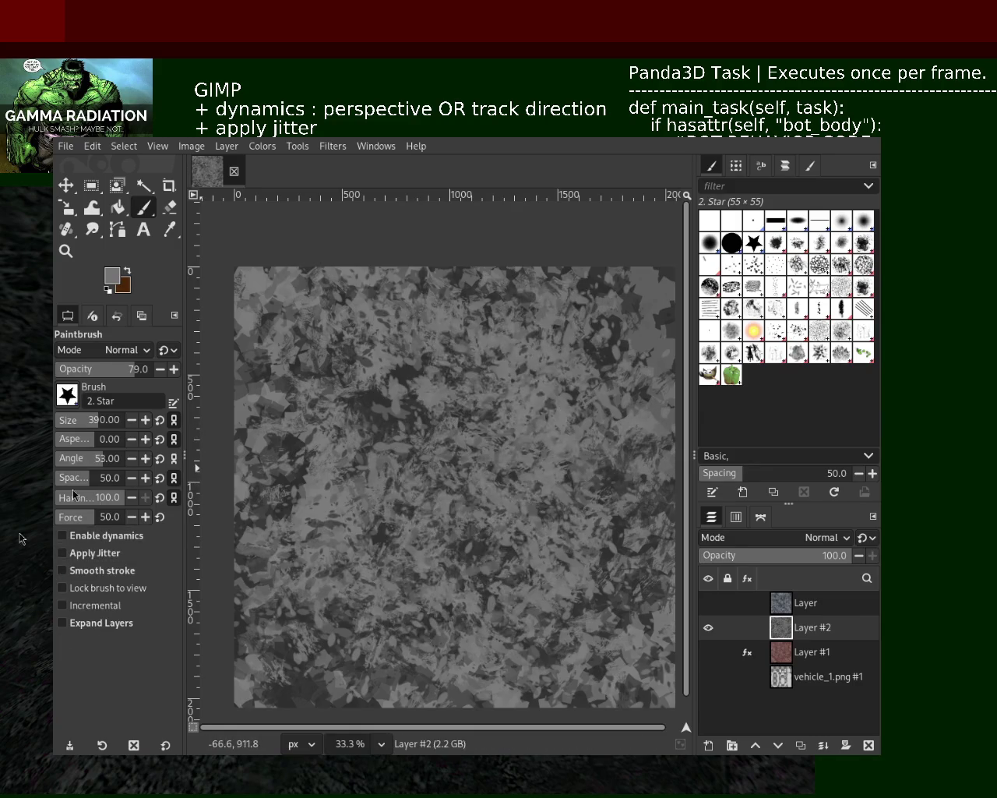
{"action": "left_click_drag", "start_coordinate": [606, 479], "coordinate": [586, 581]}
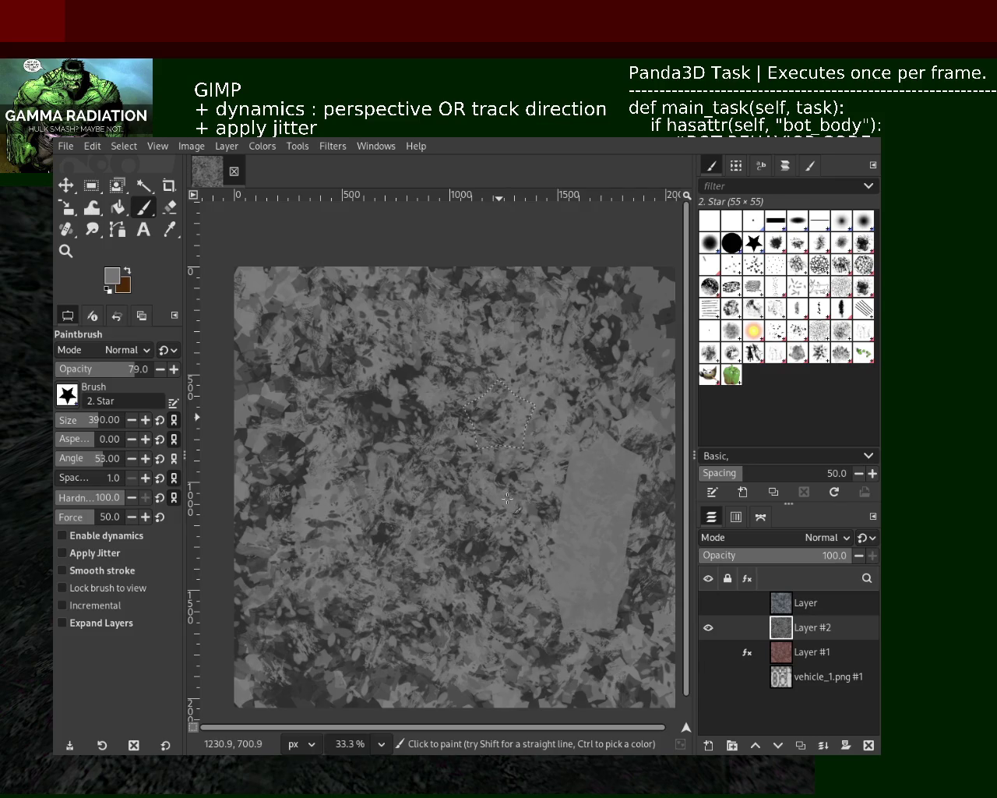
{"action": "left_click_drag", "start_coordinate": [506, 506], "coordinate": [517, 537]}
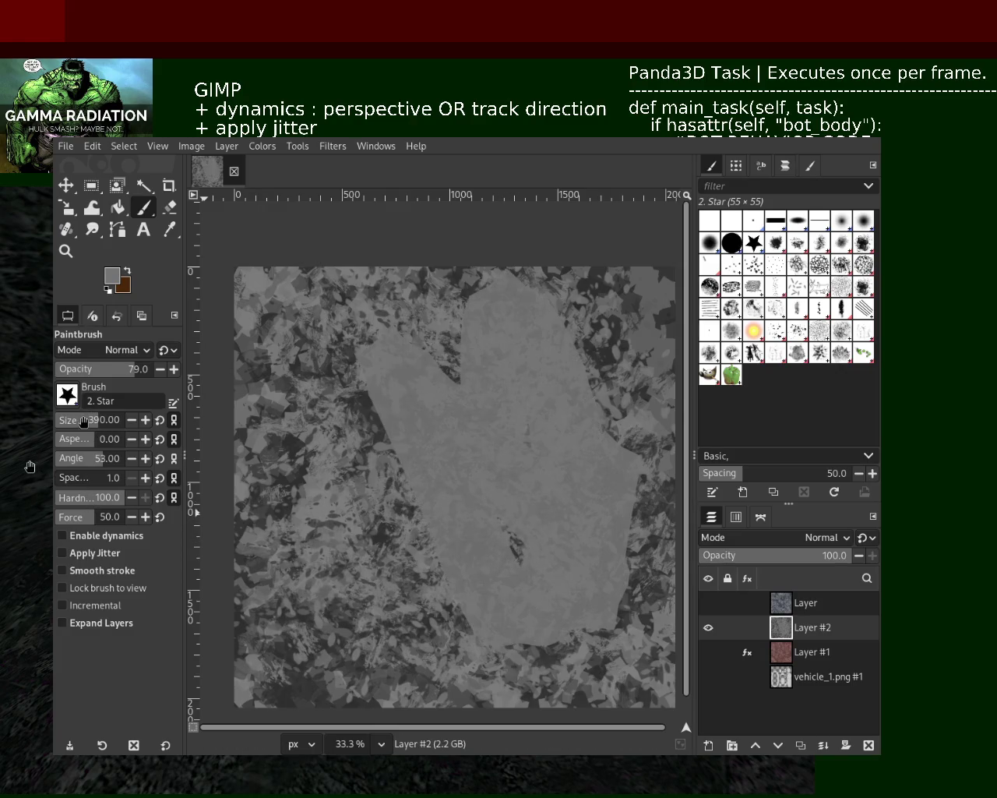
Zoom in on the painted area and add more light grey star strokes over the canvas.
{"action": "left_click", "coordinate": [66, 251]}
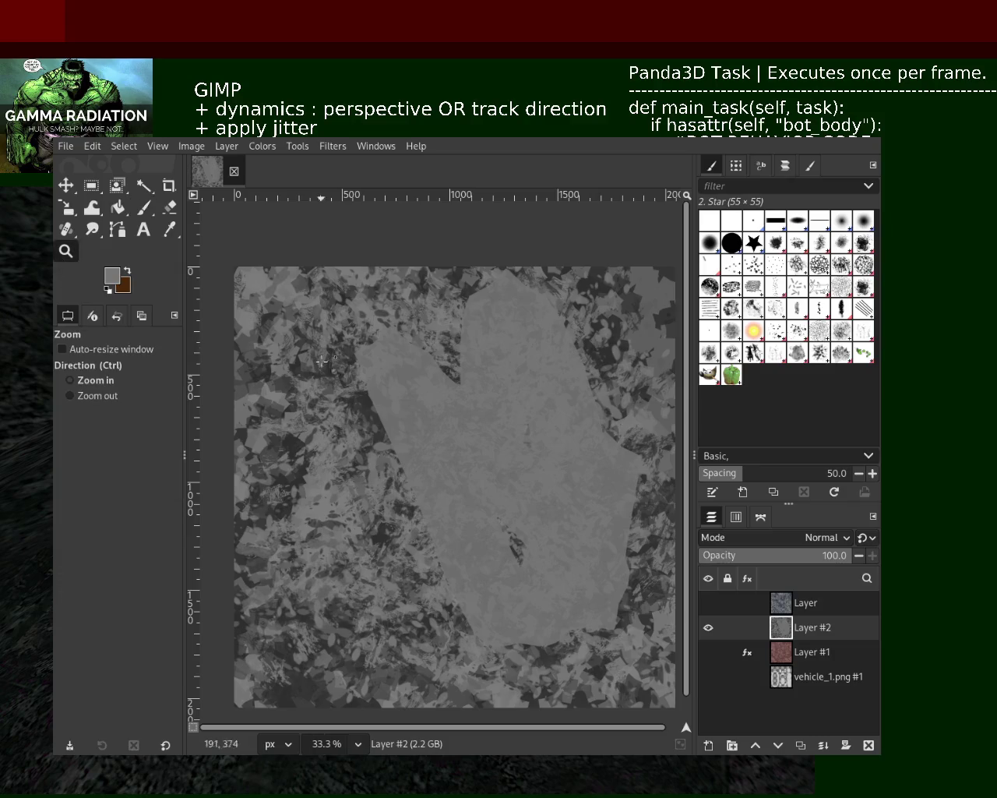
{"action": "left_click", "coordinate": [392, 385]}
{"action": "scroll", "coordinate": [436, 436], "scroll_direction": "down", "scroll_amount": 2}
{"action": "scroll", "coordinate": [447, 447], "scroll_direction": "up", "scroll_amount": 2}
{"action": "scroll", "coordinate": [444, 445], "scroll_direction": "up", "scroll_amount": 1}
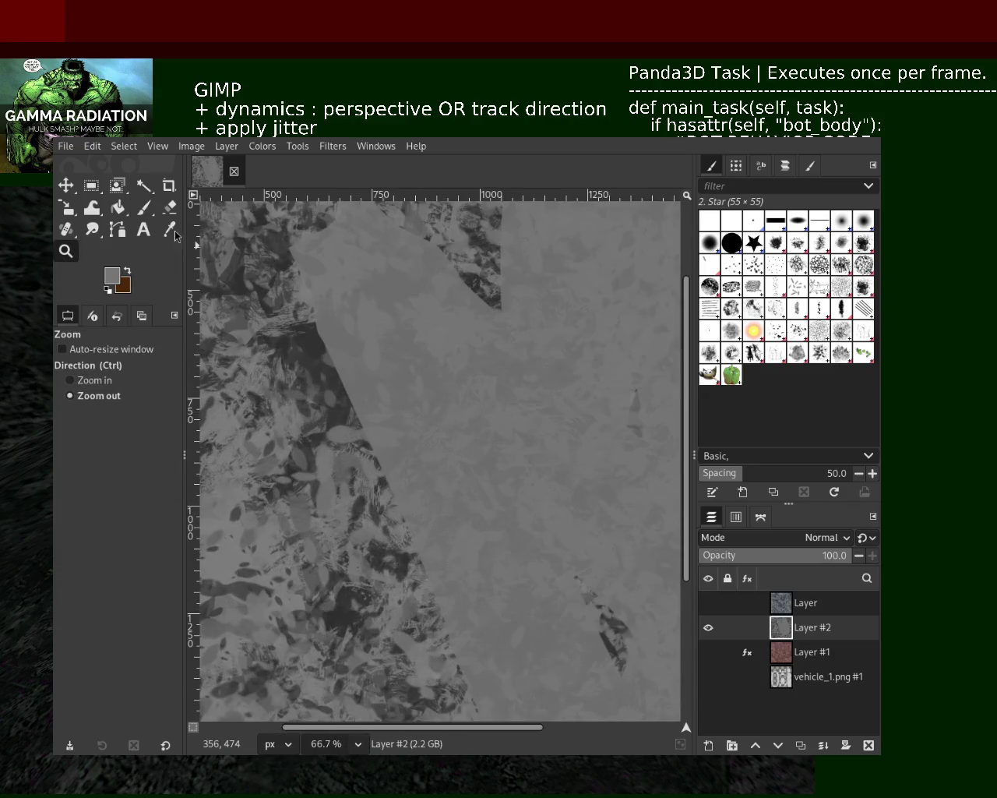
{"action": "left_click", "coordinate": [142, 209]}
{"action": "left_click_drag", "start_coordinate": [364, 553], "coordinate": [364, 294]}
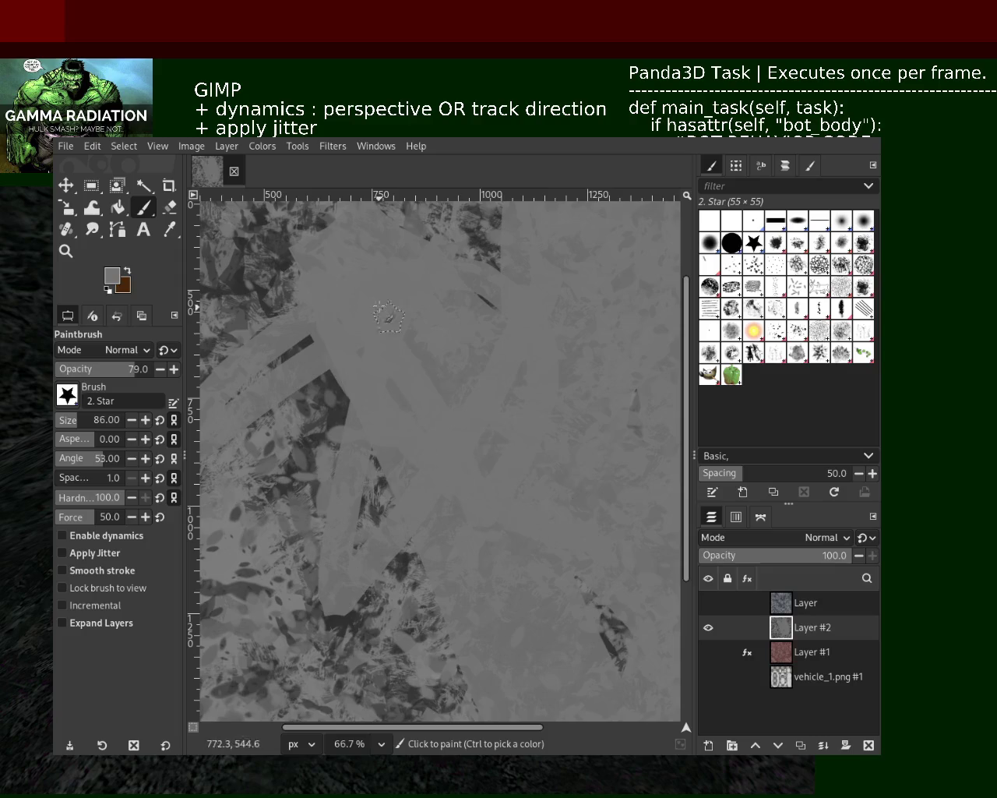
Scribble a large dark grey star across the canvas and add dark strokes at the upper right.
{"action": "left_click", "coordinate": [304, 410], "text": "ctrl"}
{"action": "mouse_move", "coordinate": [336, 382]}
{"action": "left_mouse_down"}
{"action": "mouse_move", "coordinate": [486, 432]}
{"action": "mouse_move", "coordinate": [196, 351]}
{"action": "left_mouse_up"}
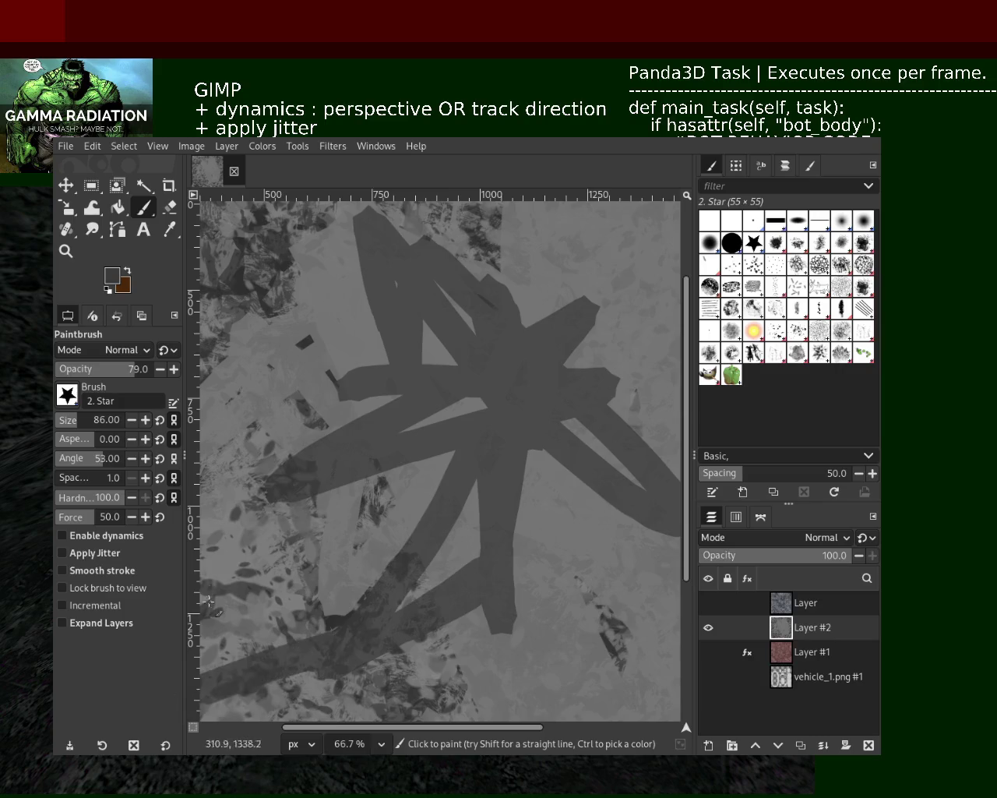
{"action": "left_click", "coordinate": [77, 258]}
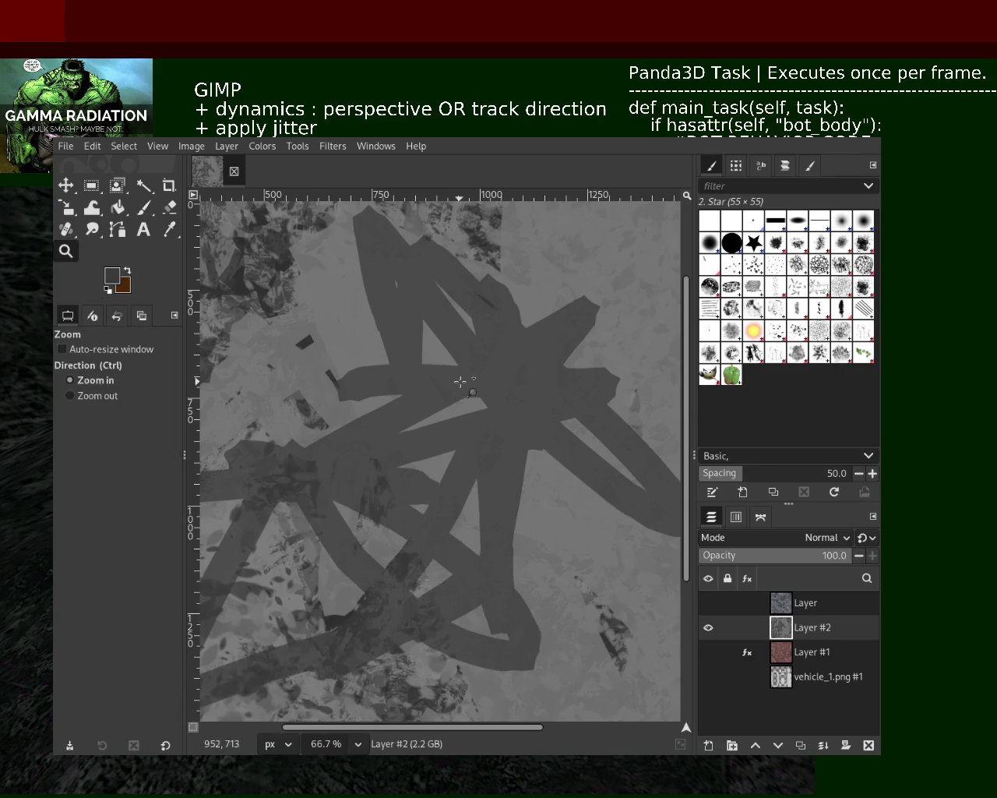
{"action": "left_click", "coordinate": [488, 430]}
{"action": "left_click", "coordinate": [377, 407]}
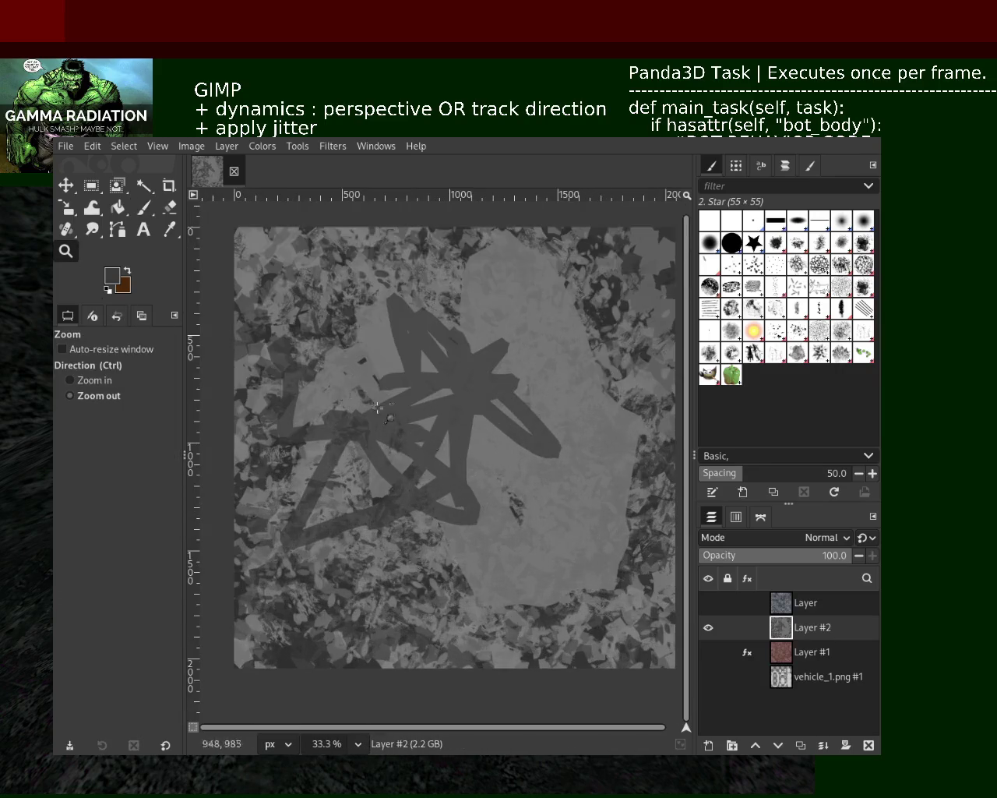
{"action": "left_click", "coordinate": [154, 218]}
{"action": "mouse_move", "coordinate": [580, 425]}
{"action": "left_mouse_down"}
{"action": "mouse_move", "coordinate": [577, 410]}
{"action": "mouse_move", "coordinate": [424, 532]}
{"action": "mouse_move", "coordinate": [464, 556]}
{"action": "left_mouse_up"}
Scribble broad light grey loops over the lower left, upper left and down the right side.
{"action": "left_click", "coordinate": [459, 546], "text": "ctrl"}
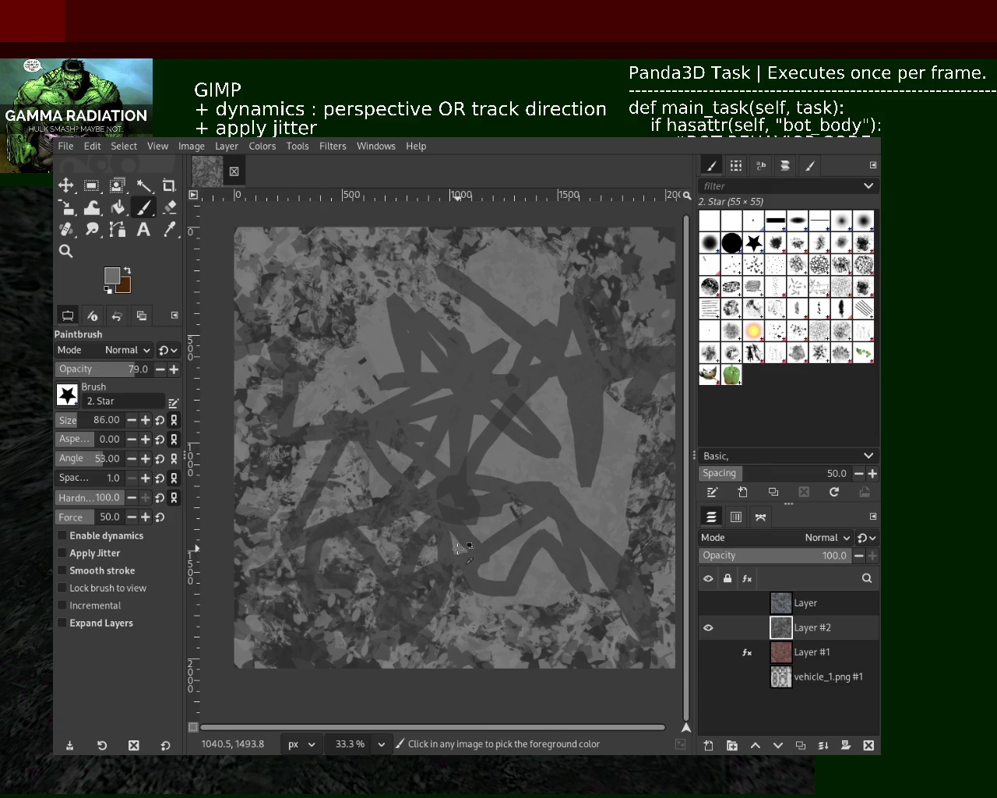
{"action": "mouse_move", "coordinate": [334, 600]}
{"action": "left_mouse_down"}
{"action": "mouse_move", "coordinate": [352, 542]}
{"action": "mouse_move", "coordinate": [506, 674]}
{"action": "left_mouse_up"}
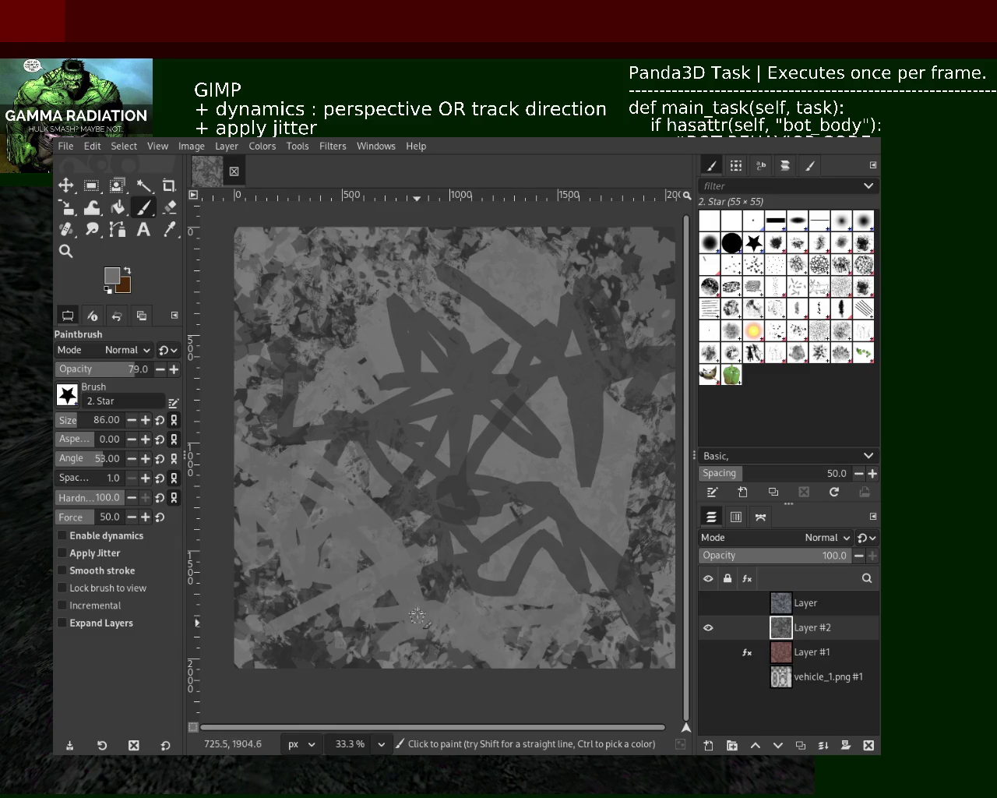
{"action": "mouse_move", "coordinate": [517, 561]}
{"action": "left_mouse_down"}
{"action": "mouse_move", "coordinate": [405, 588]}
{"action": "mouse_move", "coordinate": [334, 571]}
{"action": "mouse_move", "coordinate": [382, 558]}
{"action": "mouse_move", "coordinate": [235, 551]}
{"action": "left_mouse_up"}
{"action": "mouse_move", "coordinate": [535, 382]}
{"action": "left_mouse_down"}
{"action": "mouse_move", "coordinate": [296, 288]}
{"action": "mouse_move", "coordinate": [327, 249]}
{"action": "mouse_move", "coordinate": [234, 238]}
{"action": "left_mouse_up"}
{"action": "mouse_move", "coordinate": [603, 250]}
{"action": "left_mouse_down"}
{"action": "mouse_move", "coordinate": [674, 364]}
{"action": "mouse_move", "coordinate": [592, 421]}
{"action": "mouse_move", "coordinate": [609, 508]}
{"action": "left_mouse_up"}
Scribble dark grey loops across the lower left, then add light curving strokes from the centre.
{"action": "left_click", "coordinate": [573, 526], "text": "ctrl"}
{"action": "mouse_move", "coordinate": [565, 560]}
{"action": "left_mouse_down"}
{"action": "mouse_move", "coordinate": [374, 646]}
{"action": "mouse_move", "coordinate": [377, 611]}
{"action": "mouse_move", "coordinate": [281, 506]}
{"action": "mouse_move", "coordinate": [257, 390]}
{"action": "mouse_move", "coordinate": [296, 233]}
{"action": "mouse_move", "coordinate": [446, 597]}
{"action": "mouse_move", "coordinate": [576, 597]}
{"action": "left_mouse_up"}
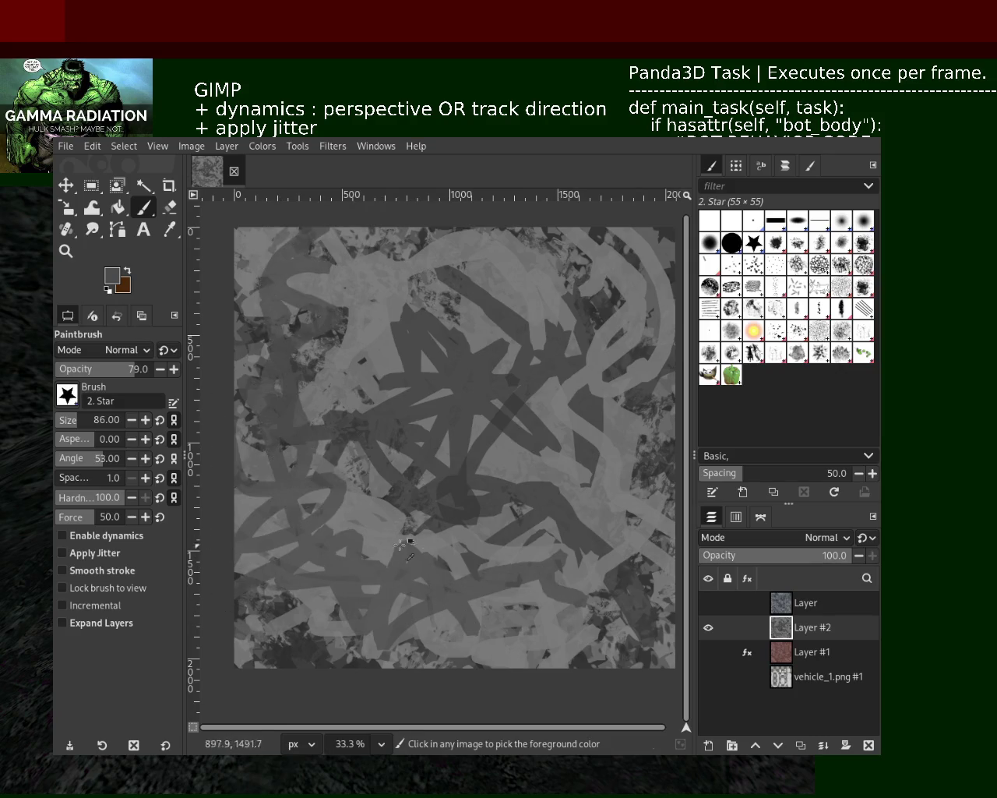
{"action": "key", "text": "ctrl+z"}
{"action": "mouse_move", "coordinate": [385, 545]}
{"action": "left_mouse_down"}
{"action": "mouse_move", "coordinate": [272, 526]}
{"action": "mouse_move", "coordinate": [224, 633]}
{"action": "mouse_move", "coordinate": [586, 629]}
{"action": "left_mouse_up"}
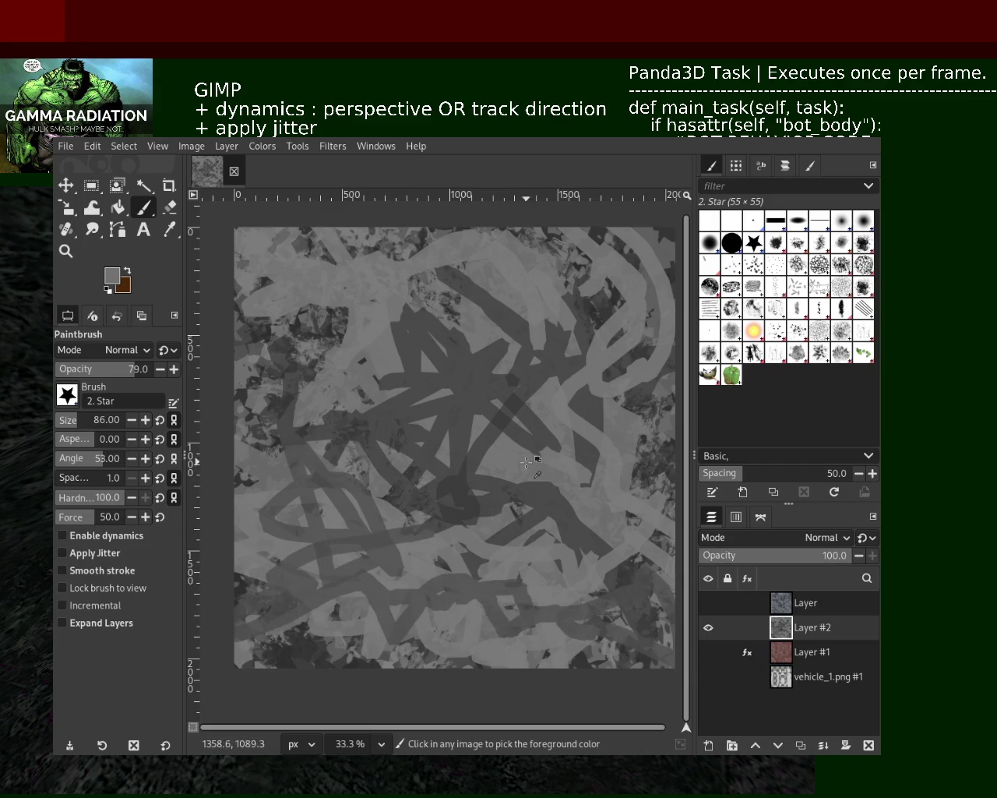
{"action": "left_click_drag", "start_coordinate": [508, 488], "coordinate": [427, 603]}
{"action": "mouse_move", "coordinate": [405, 375]}
{"action": "left_mouse_down"}
{"action": "mouse_move", "coordinate": [343, 455]}
{"action": "mouse_move", "coordinate": [263, 325]}
{"action": "left_mouse_up"}
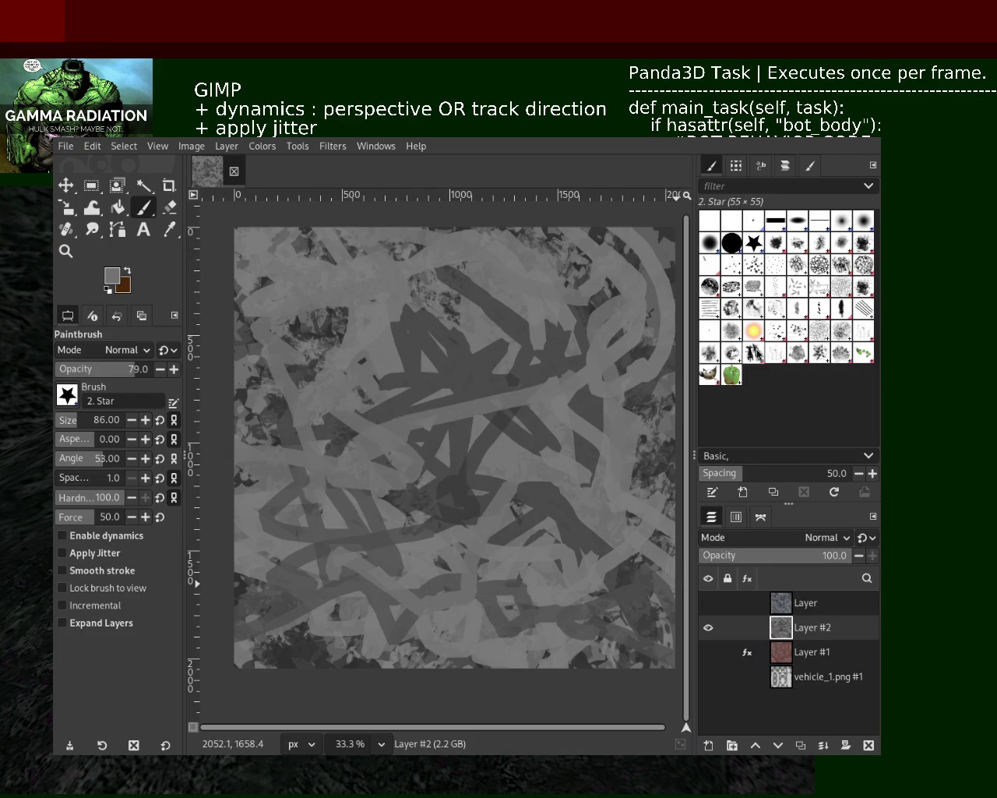
{"action": "left_click", "coordinate": [753, 352]}
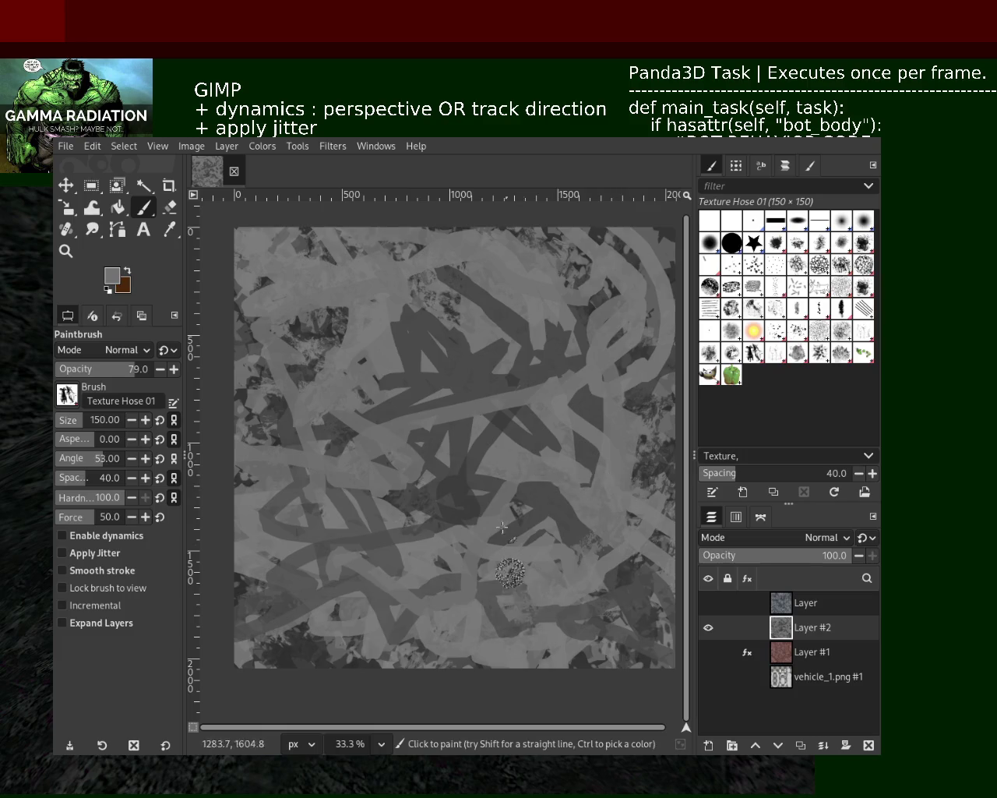
Mottle the loops with dark, then light grey Texture Hose 01 marks at size 323, opacity 52.
{"action": "key", "text": "ctrl"}
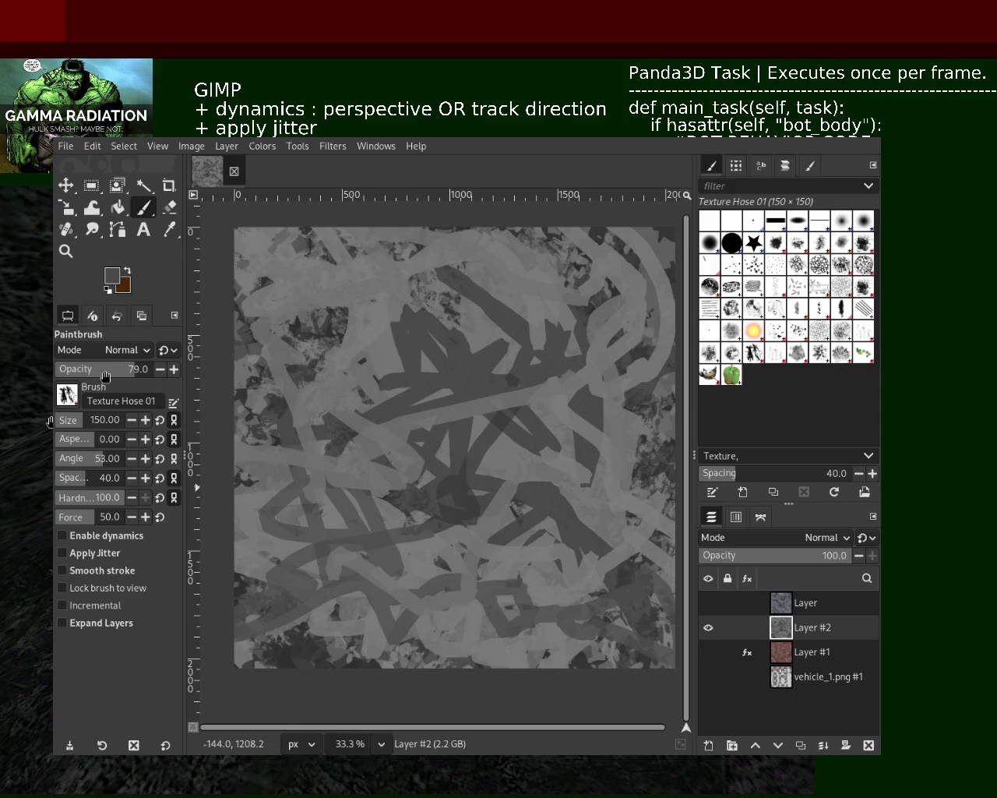
{"action": "mouse_move", "coordinate": [429, 654]}
{"action": "left_mouse_down"}
{"action": "mouse_move", "coordinate": [507, 569]}
{"action": "mouse_move", "coordinate": [483, 468]}
{"action": "mouse_move", "coordinate": [312, 257]}
{"action": "mouse_move", "coordinate": [601, 354]}
{"action": "left_mouse_up"}
{"action": "key", "text": "ctrl"}
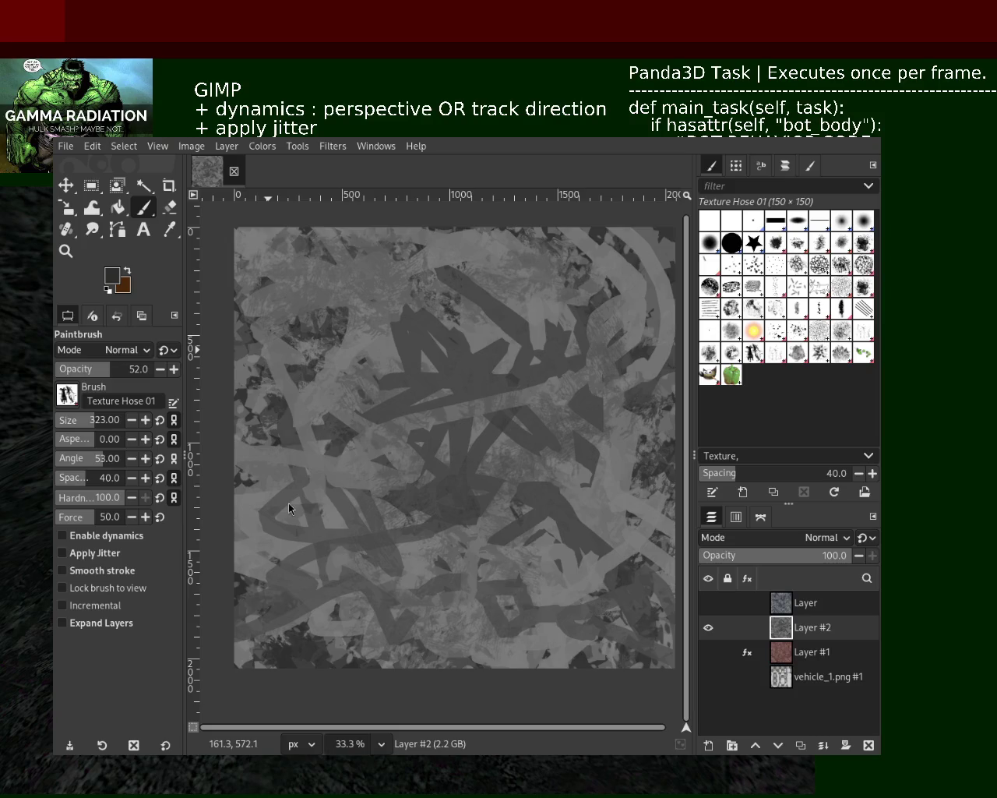
{"action": "mouse_move", "coordinate": [655, 393]}
{"action": "left_mouse_down"}
{"action": "mouse_move", "coordinate": [351, 546]}
{"action": "mouse_move", "coordinate": [364, 512]}
{"action": "mouse_move", "coordinate": [623, 561]}
{"action": "mouse_move", "coordinate": [405, 569]}
{"action": "mouse_move", "coordinate": [296, 491]}
{"action": "left_mouse_up"}
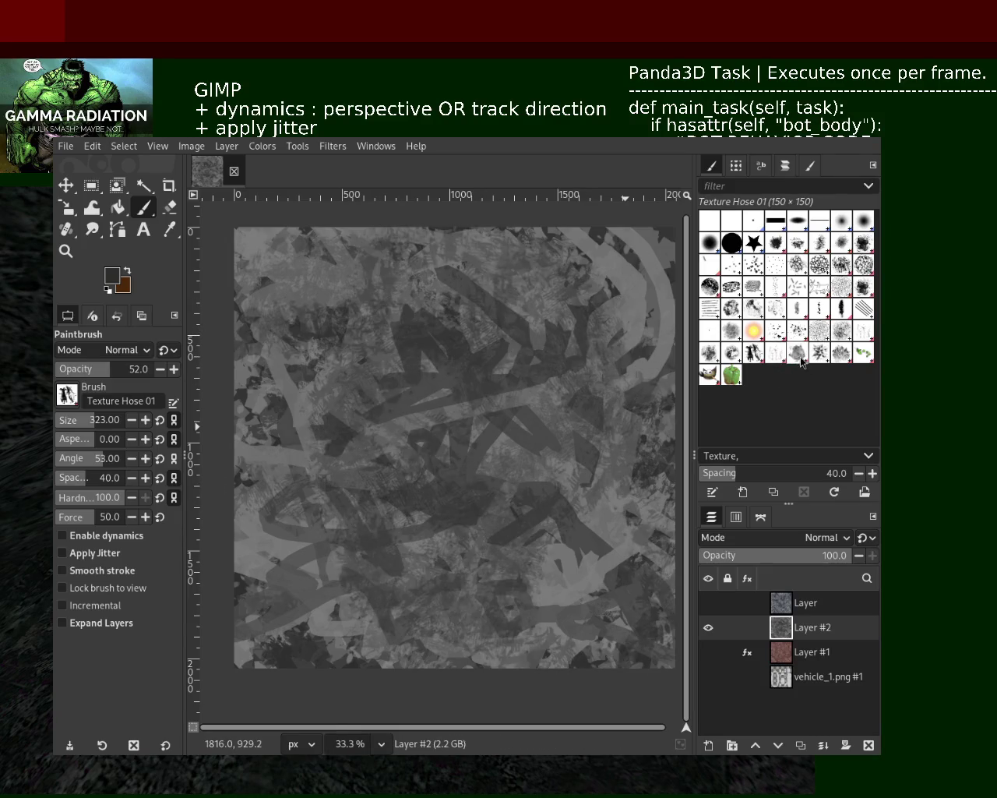
{"action": "left_click", "coordinate": [653, 587], "text": "ctrl"}
{"action": "mouse_move", "coordinate": [567, 588]}
{"action": "left_mouse_down"}
{"action": "mouse_move", "coordinate": [524, 487]}
{"action": "mouse_move", "coordinate": [421, 499]}
{"action": "mouse_move", "coordinate": [647, 623]}
{"action": "left_mouse_up"}
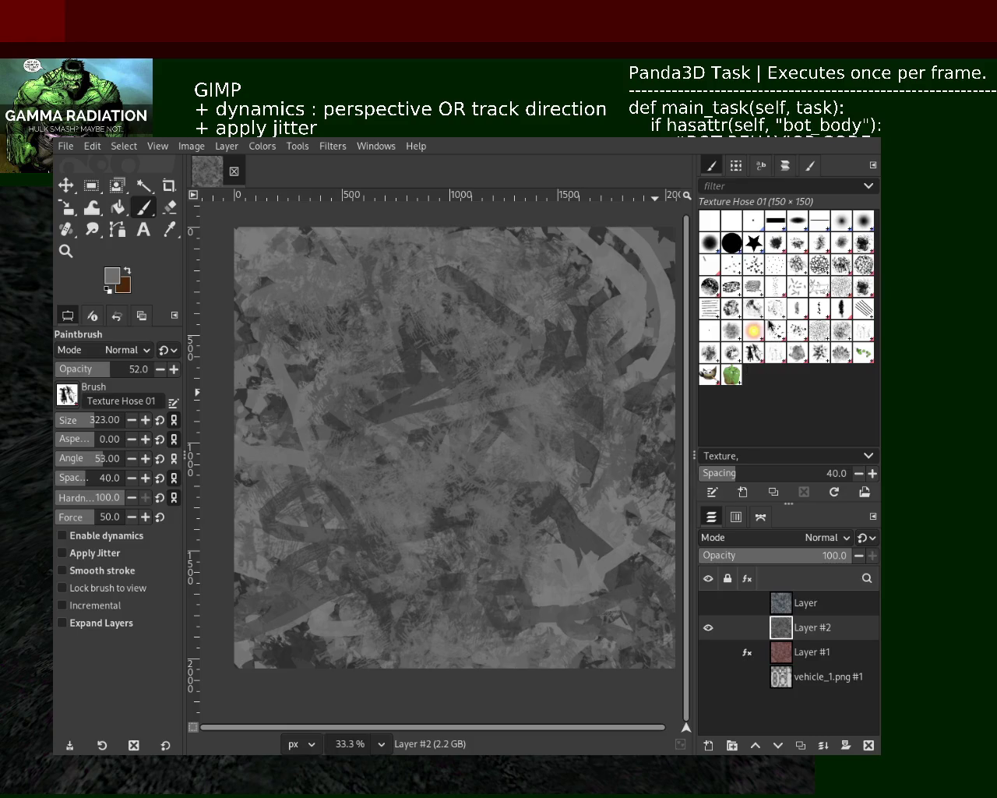
{"action": "left_click", "coordinate": [749, 282]}
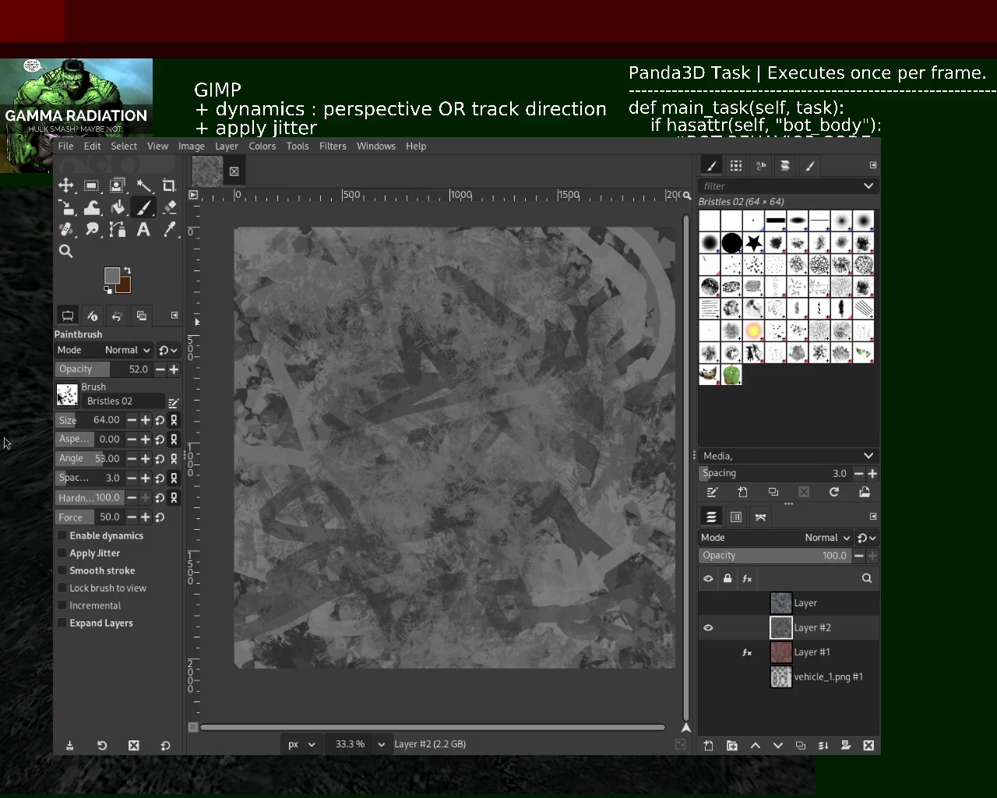
Set Bristles 02 to size 250 with jitter on and lighten patches, undoing the last dab.
{"action": "left_click_drag", "start_coordinate": [82, 425], "coordinate": [102, 423]}
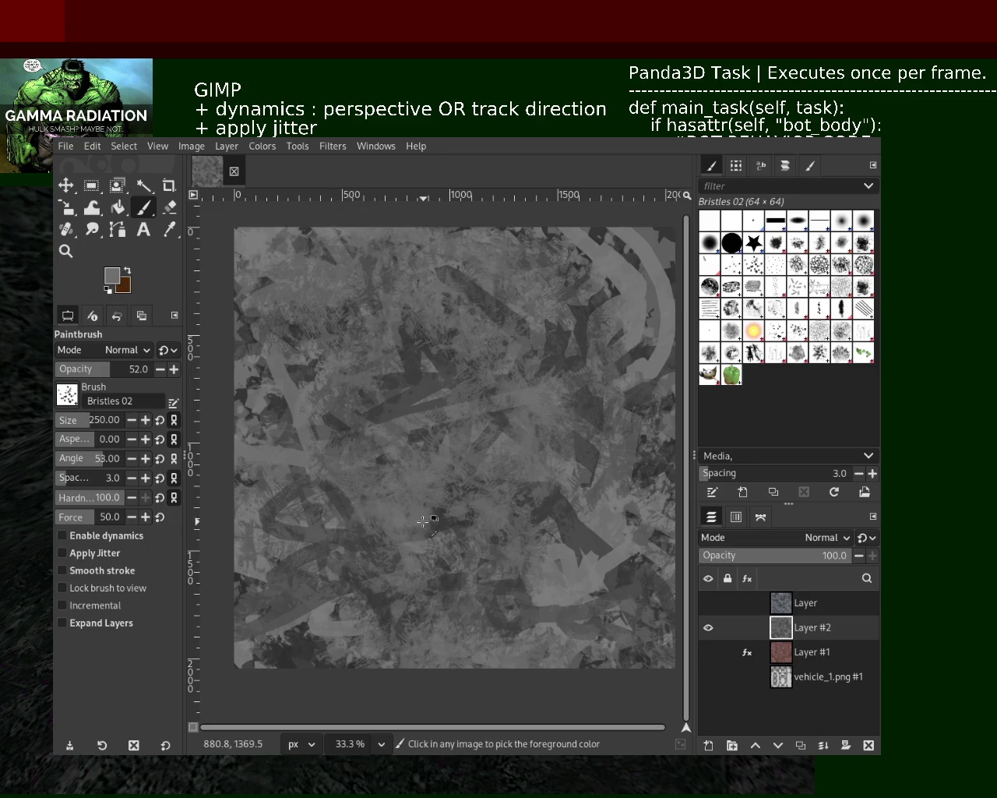
{"action": "left_click", "coordinate": [94, 552]}
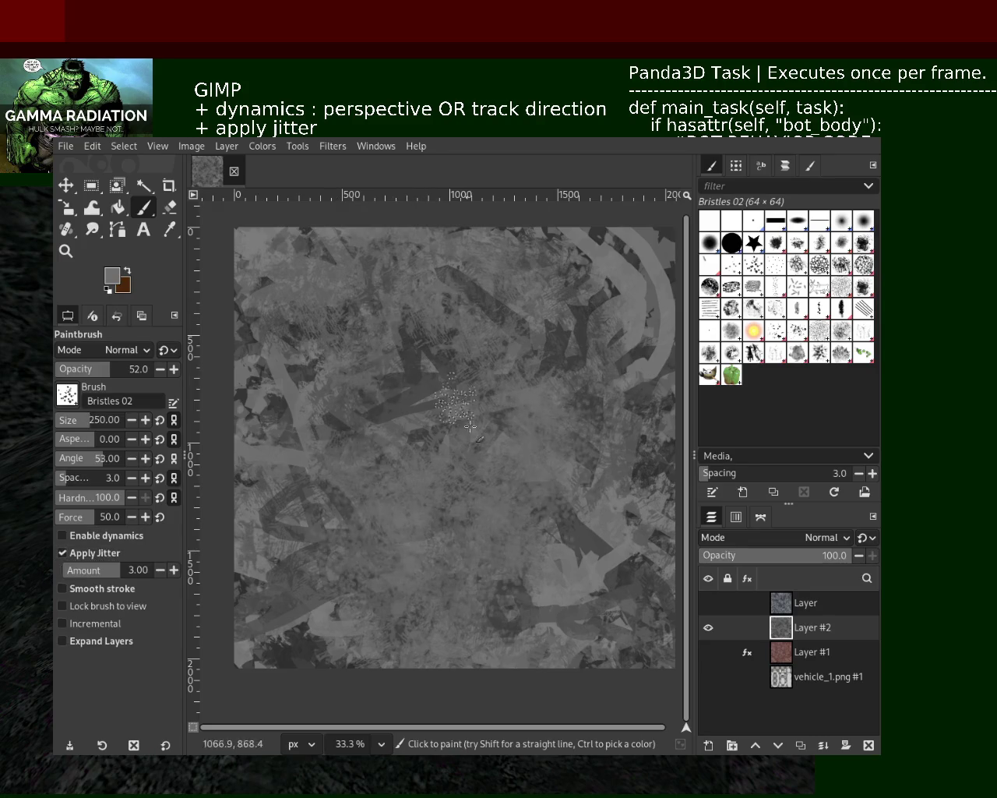
{"action": "left_click_drag", "start_coordinate": [371, 321], "coordinate": [355, 577]}
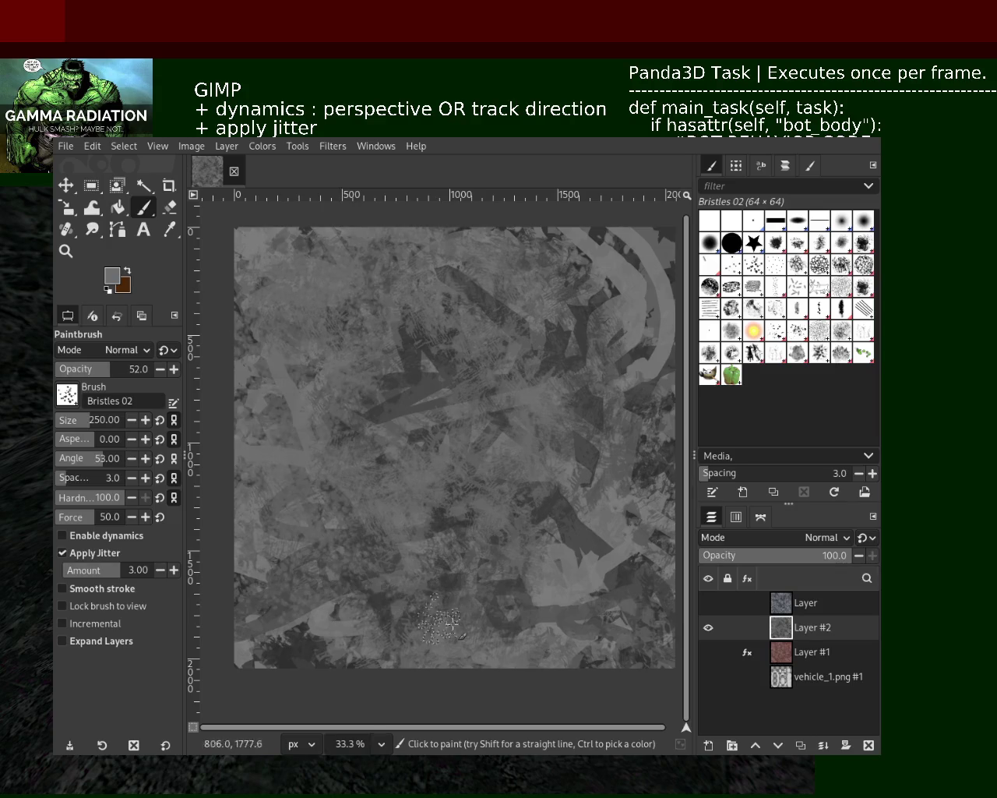
{"action": "left_click", "coordinate": [625, 421]}
{"action": "key", "text": "ctrl+z"}
{"action": "key", "text": "ctrl+z"}
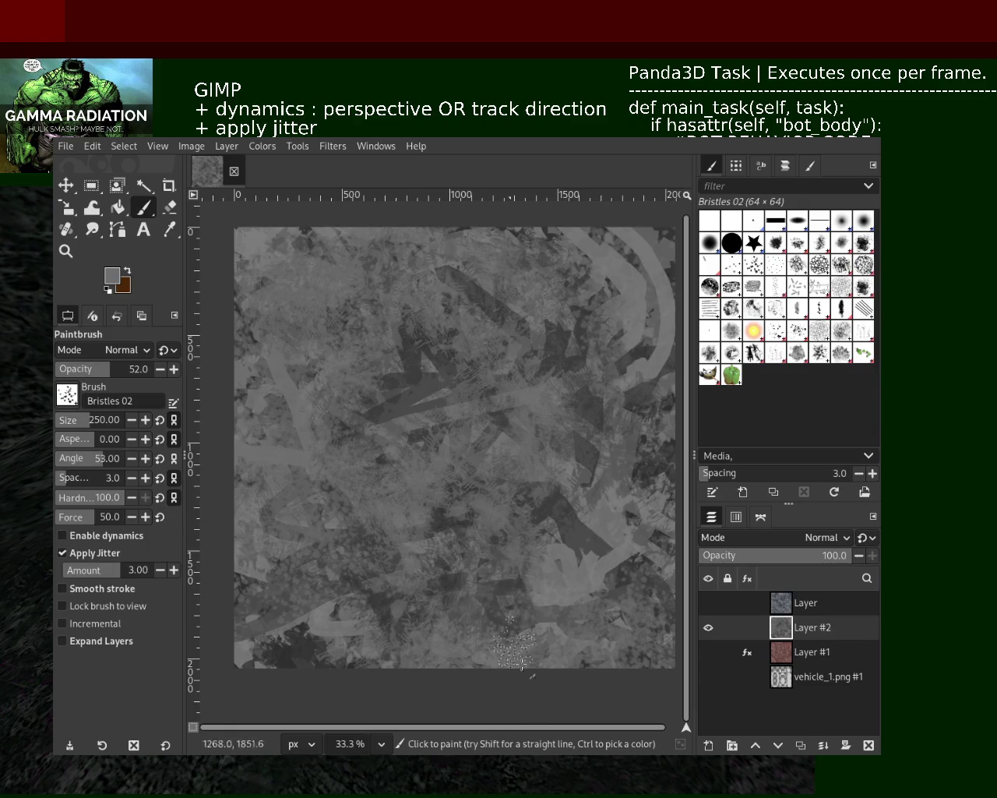